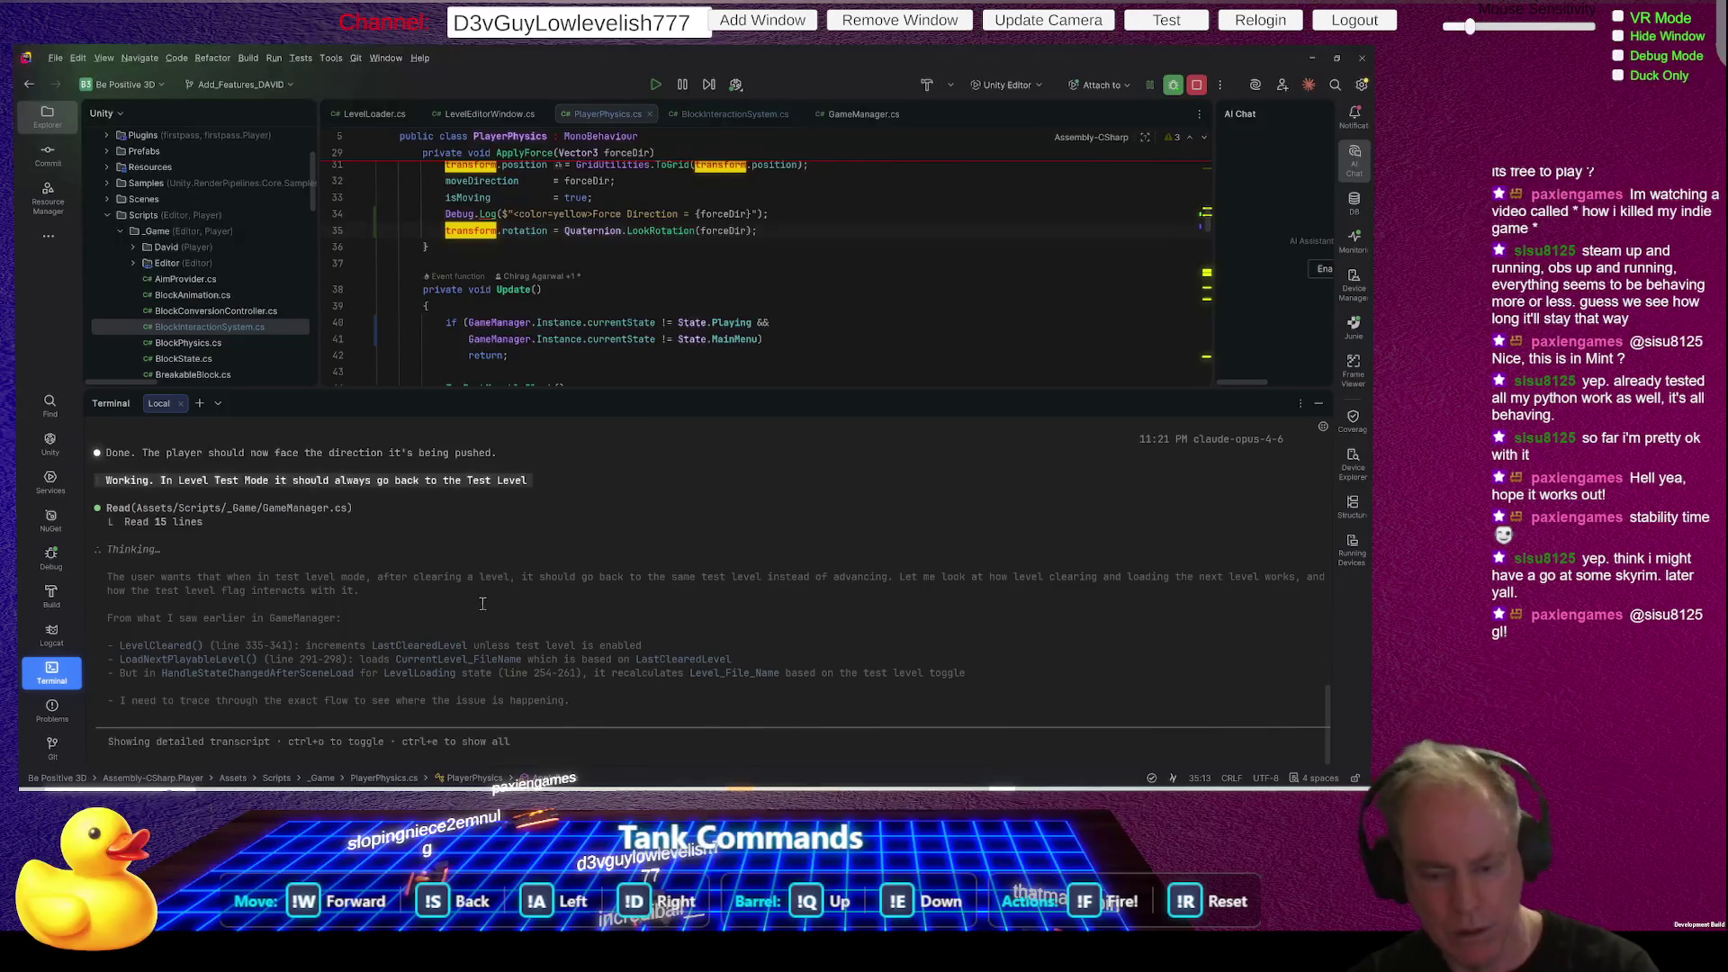
- Interrupt Claude Code and prompt it with 'Look at TestLevel' to get a GameManager.cs edit
{"action": "key", "text": "Escape"}
{"action": "key", "text": "Escape"}
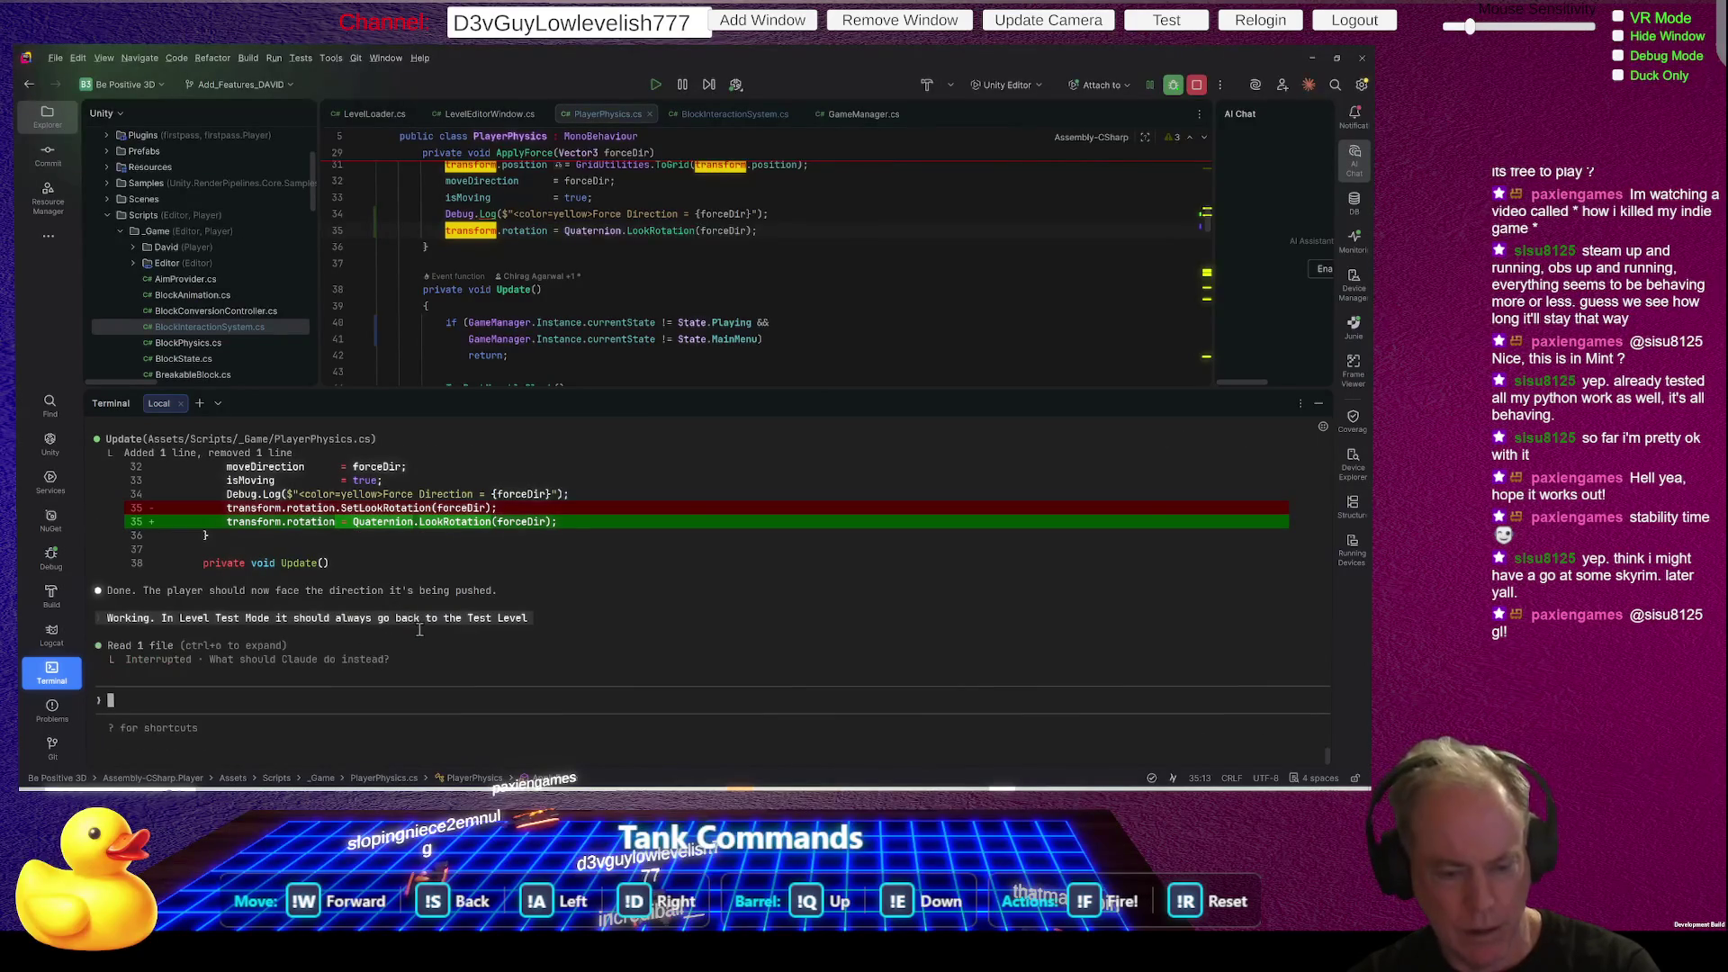
{"action": "type", "text": "Look aty"}
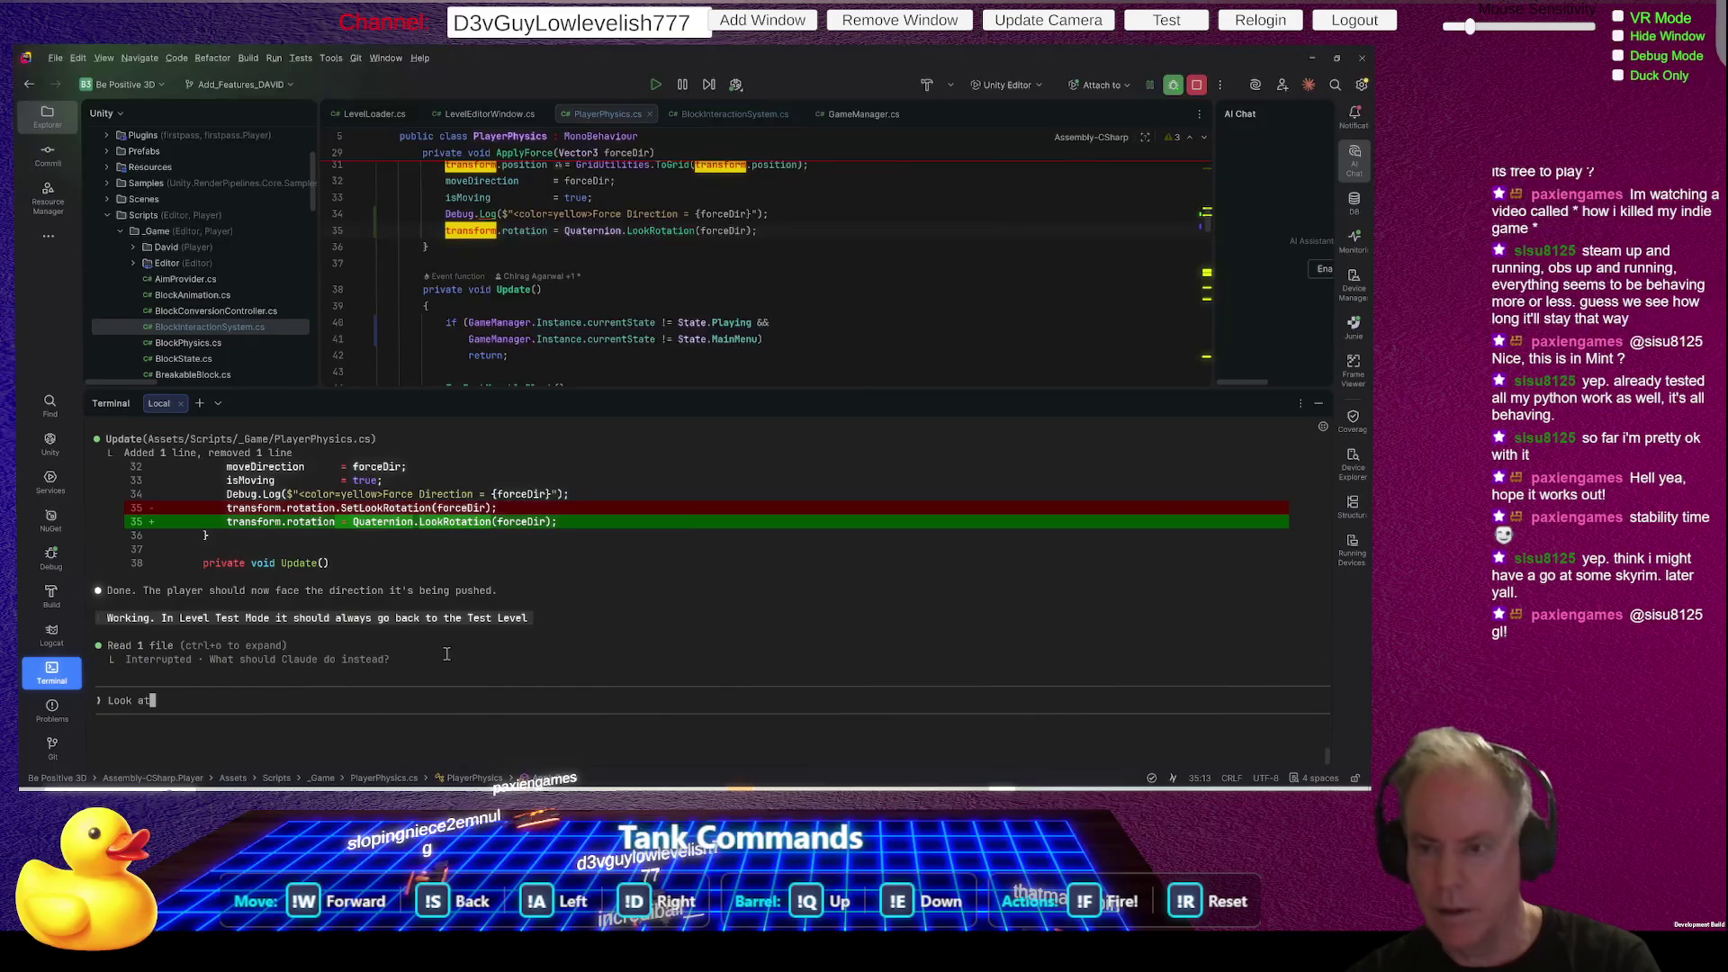
{"action": "key", "text": "alt+Tab"}
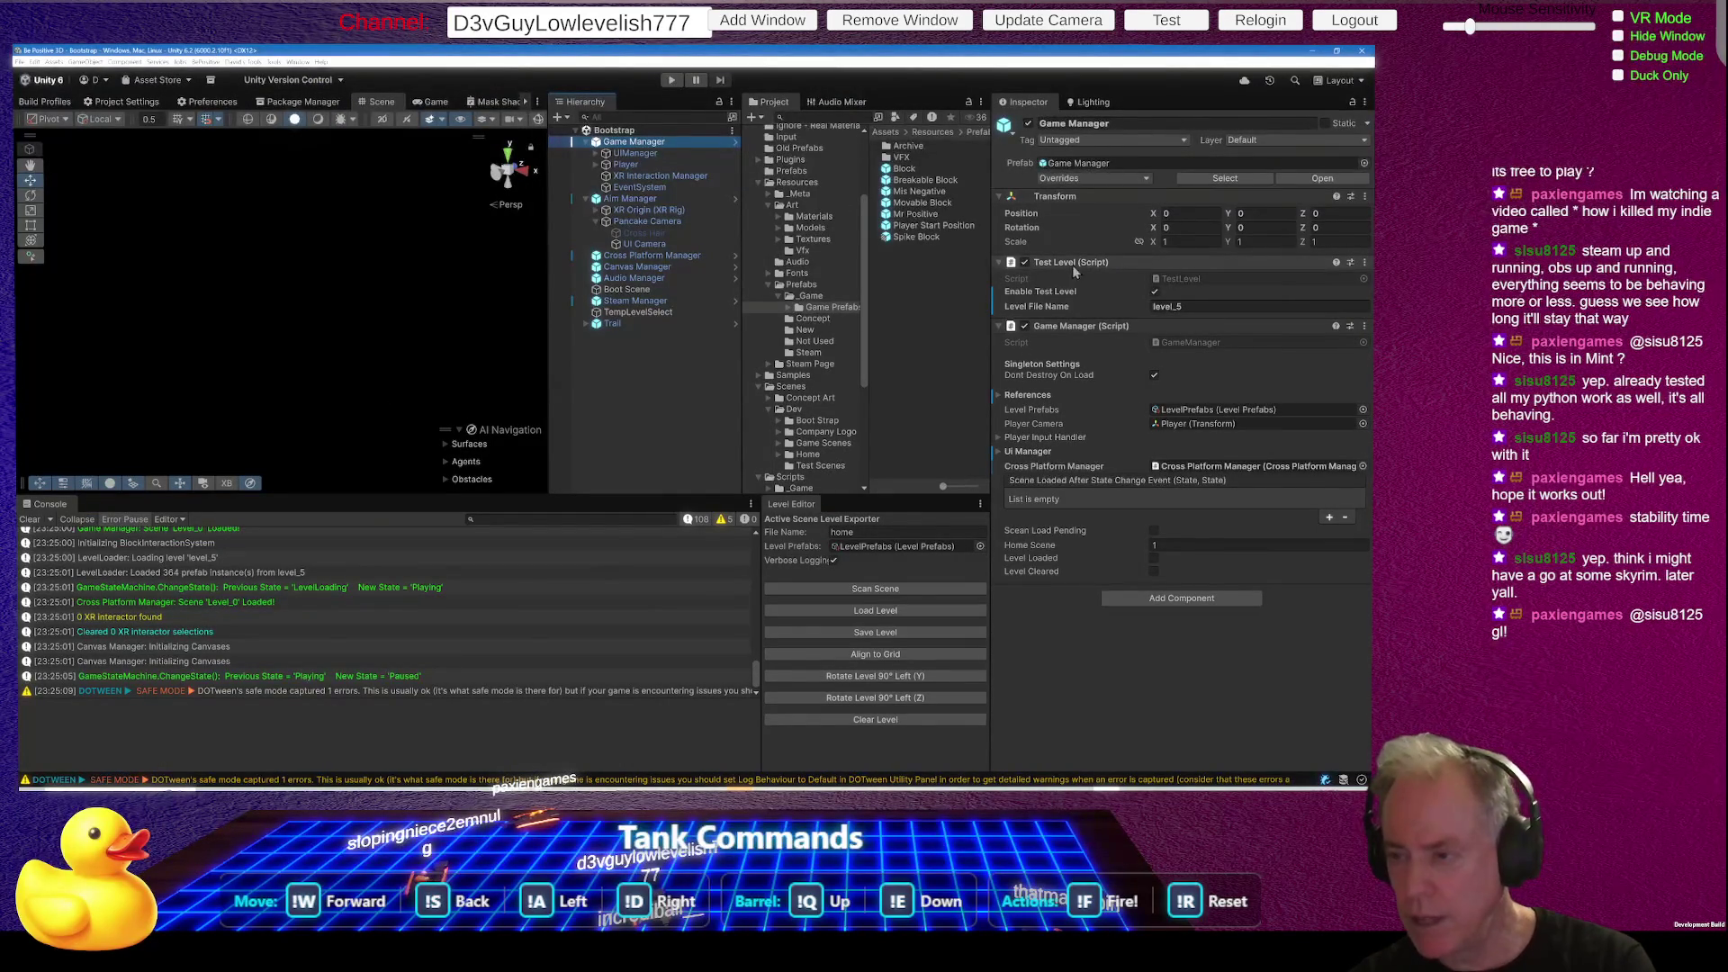
{"action": "key", "text": "alt+Tab"}
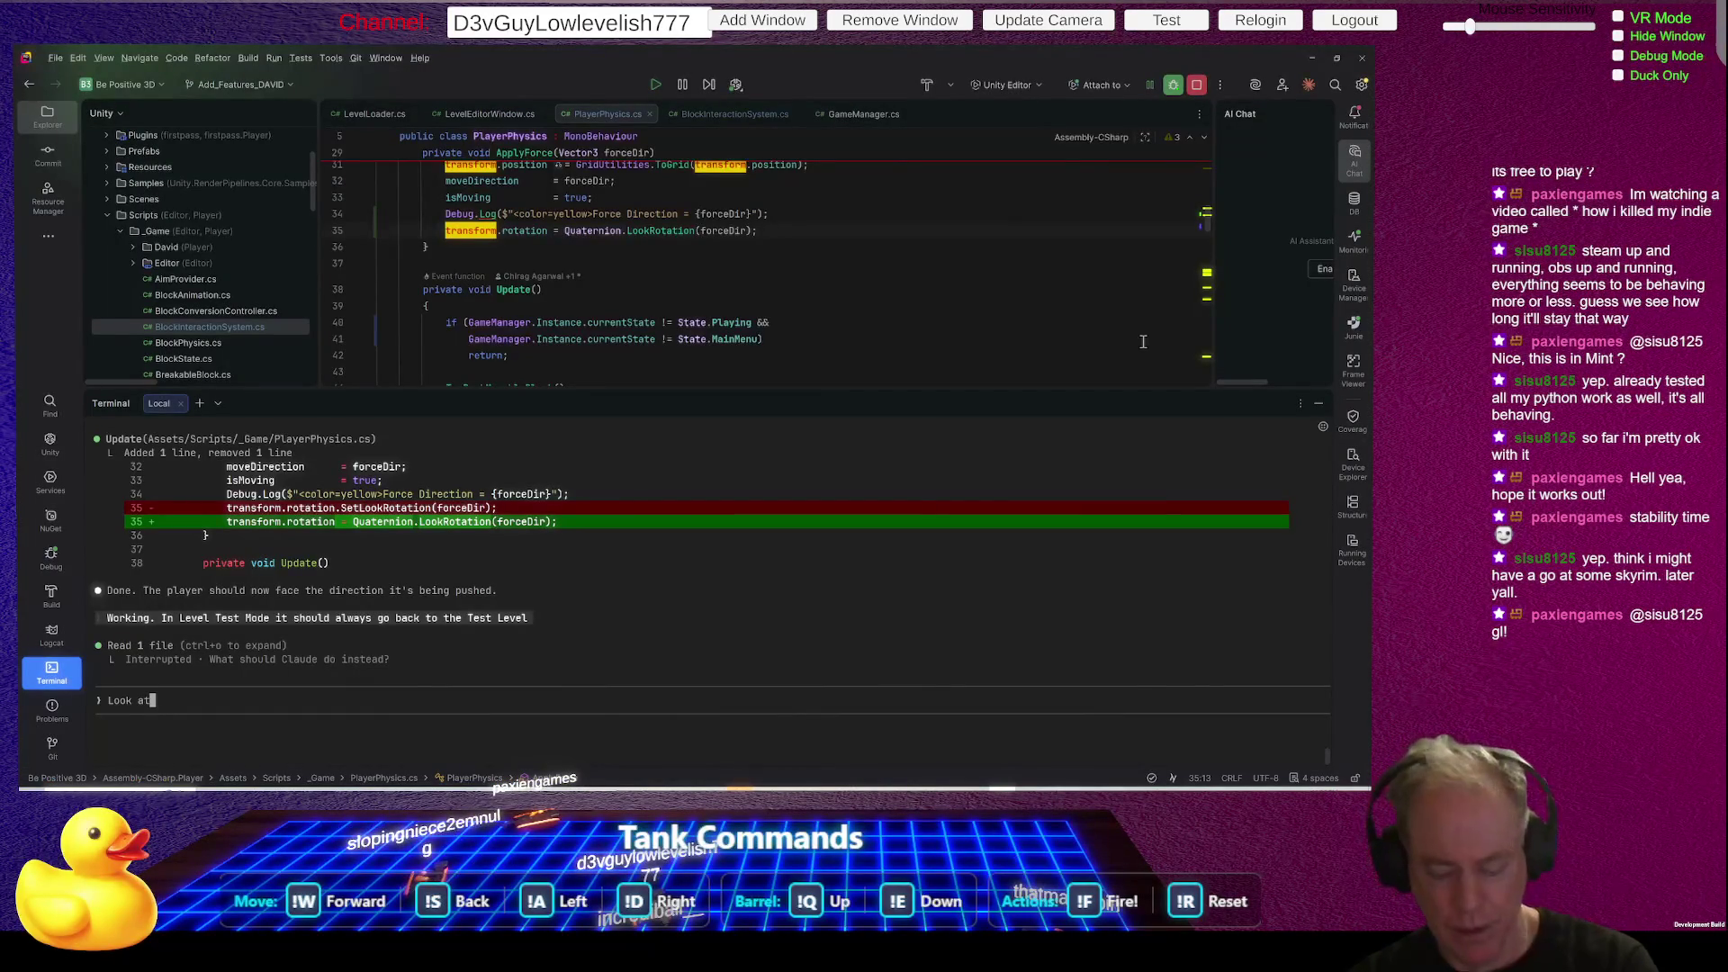
{"action": "type", "text": "TestLevel"}
{"action": "key", "text": "Return"}
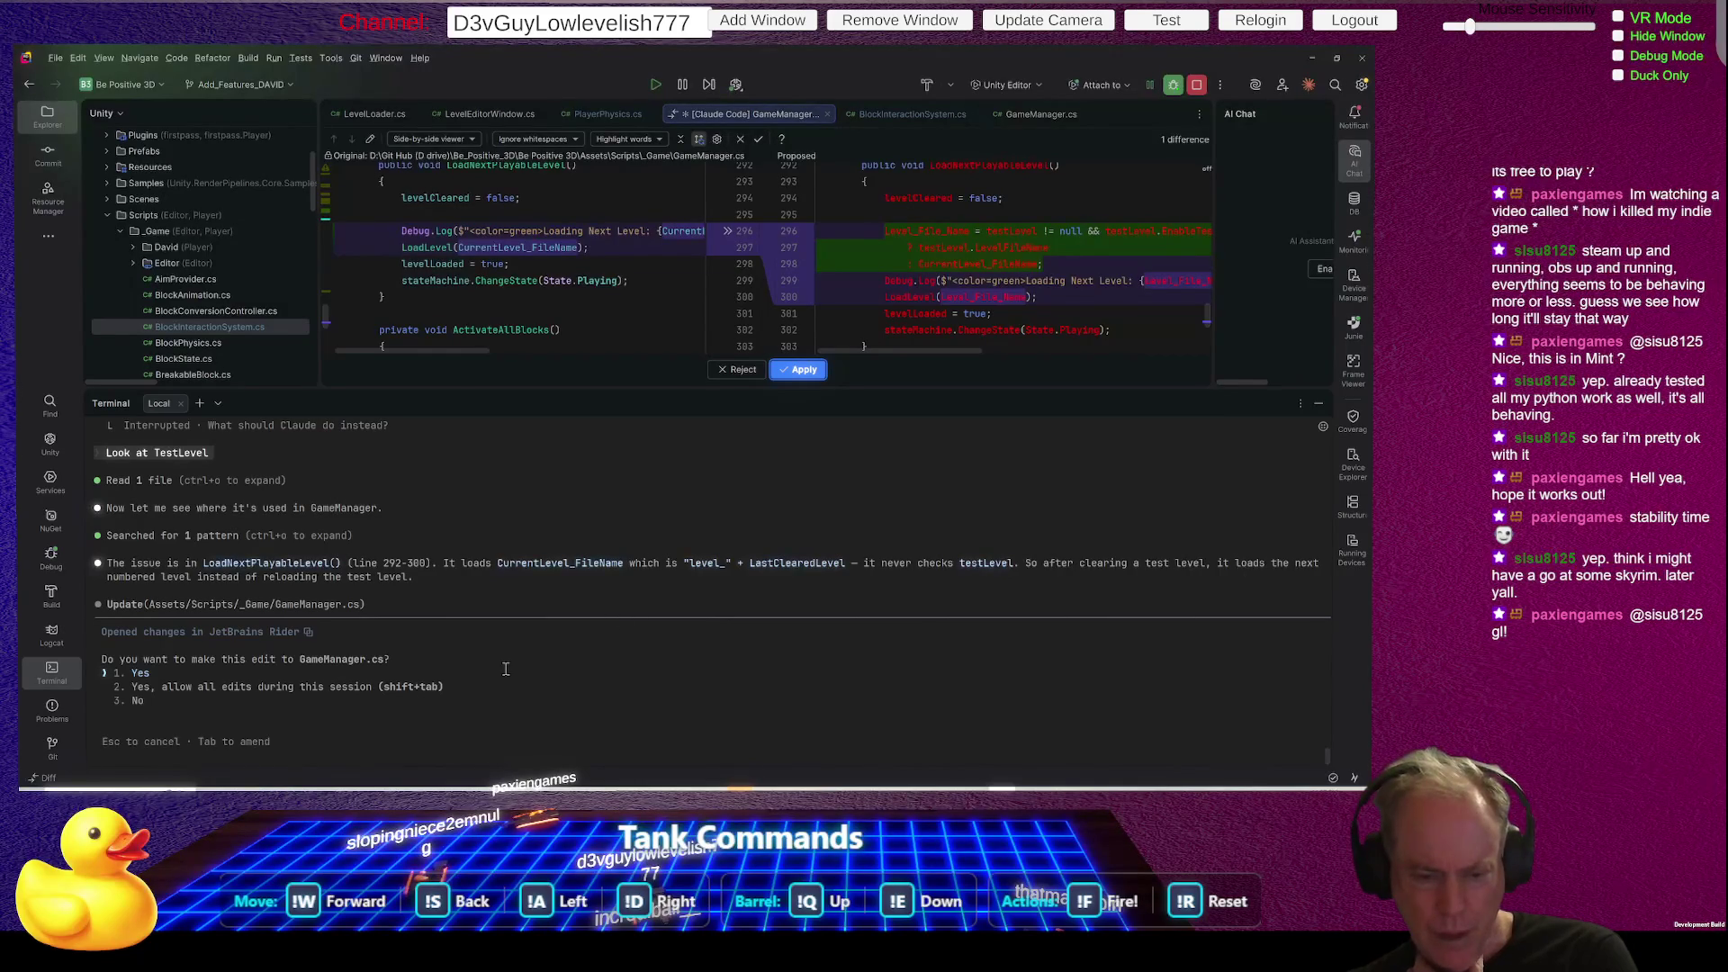
- Apply Claude Code's GameManager.cs edit, read its summary, and return to Unity to recompile
{"action": "left_click_drag", "start_coordinate": [935, 388], "coordinate": [962, 625]}
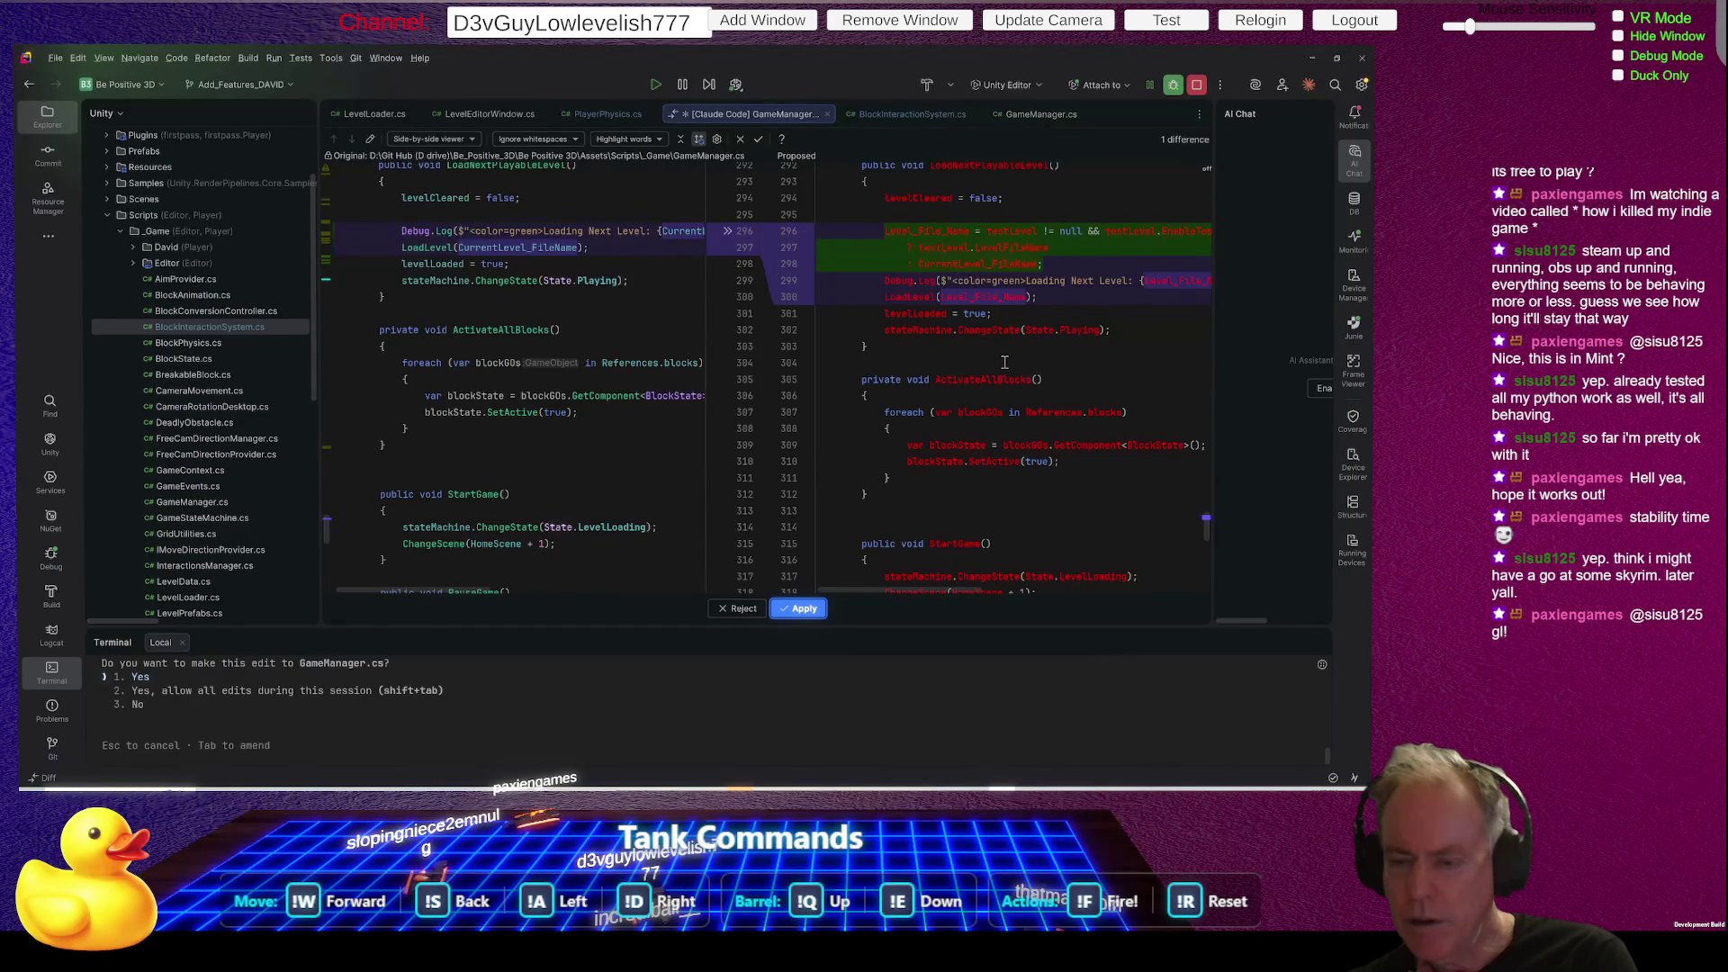
{"action": "left_click", "coordinate": [804, 609]}
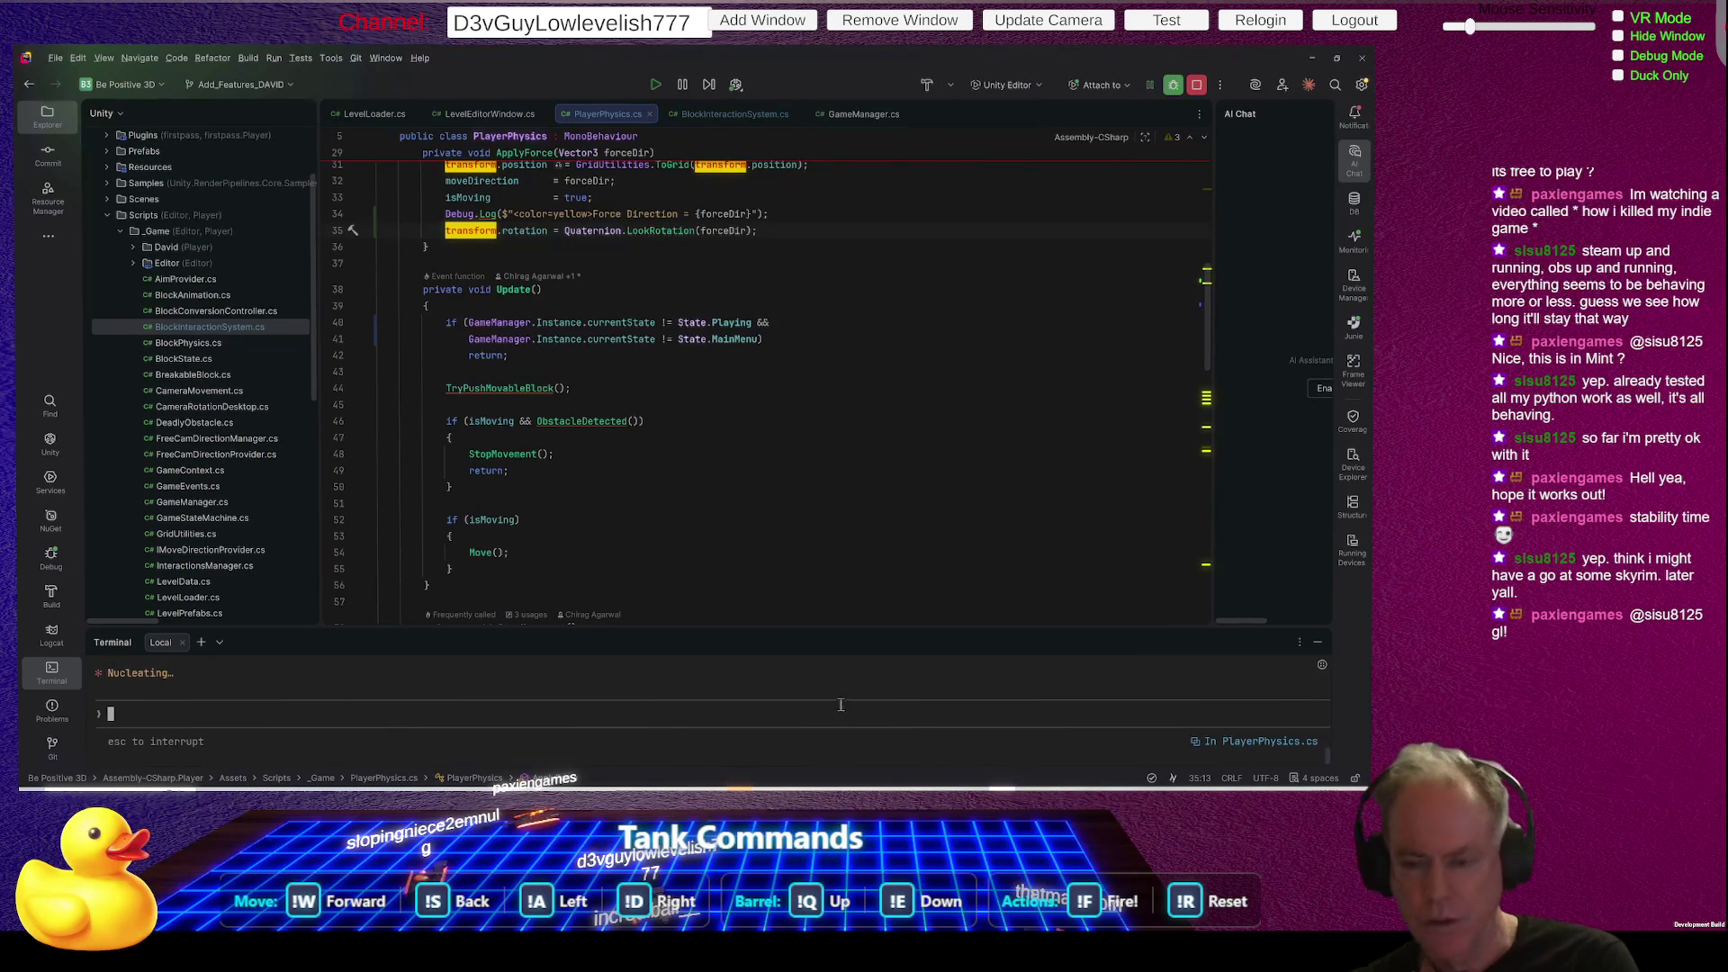
{"action": "left_click_drag", "start_coordinate": [833, 631], "coordinate": [880, 477]}
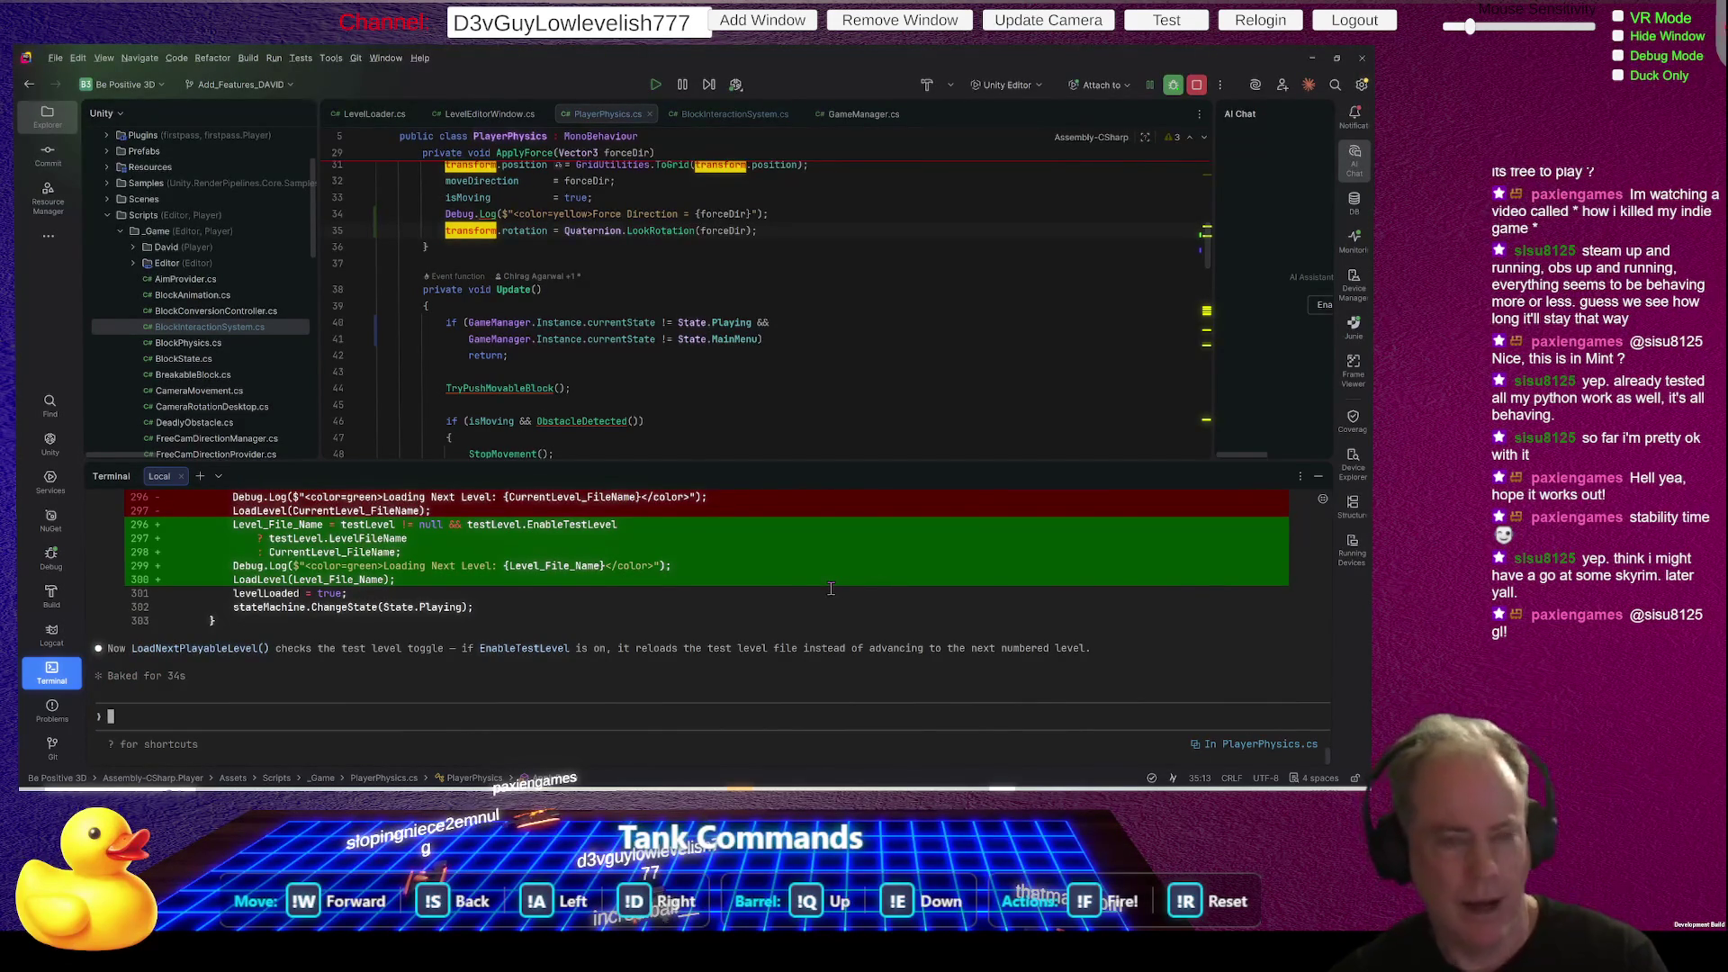
{"action": "key", "text": "alt+Tab"}
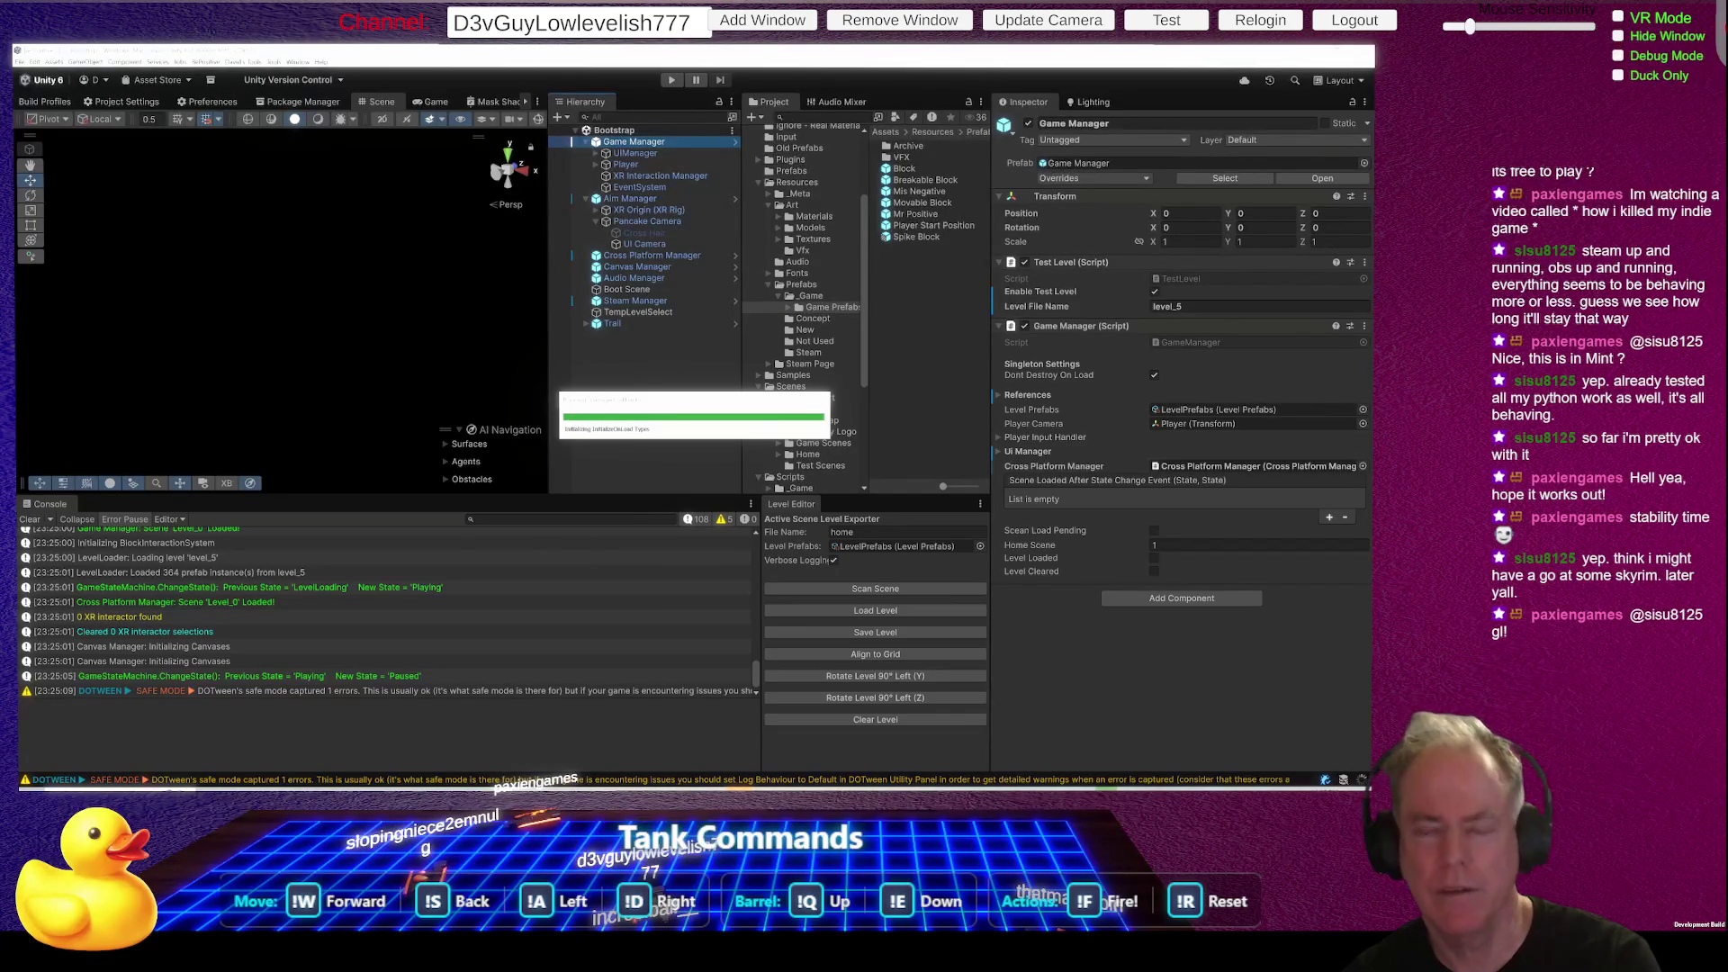
- Orbit the Scene view to face the title menu and enter Play mode
{"action": "mouse_move", "coordinate": [423, 288]}
{"action": "left_mouse_down"}
{"action": "mouse_move", "coordinate": [188, 335]}
{"action": "mouse_move", "coordinate": [120, 367]}
{"action": "mouse_move", "coordinate": [443, 416]}
{"action": "mouse_move", "coordinate": [526, 273]}
{"action": "left_mouse_up"}
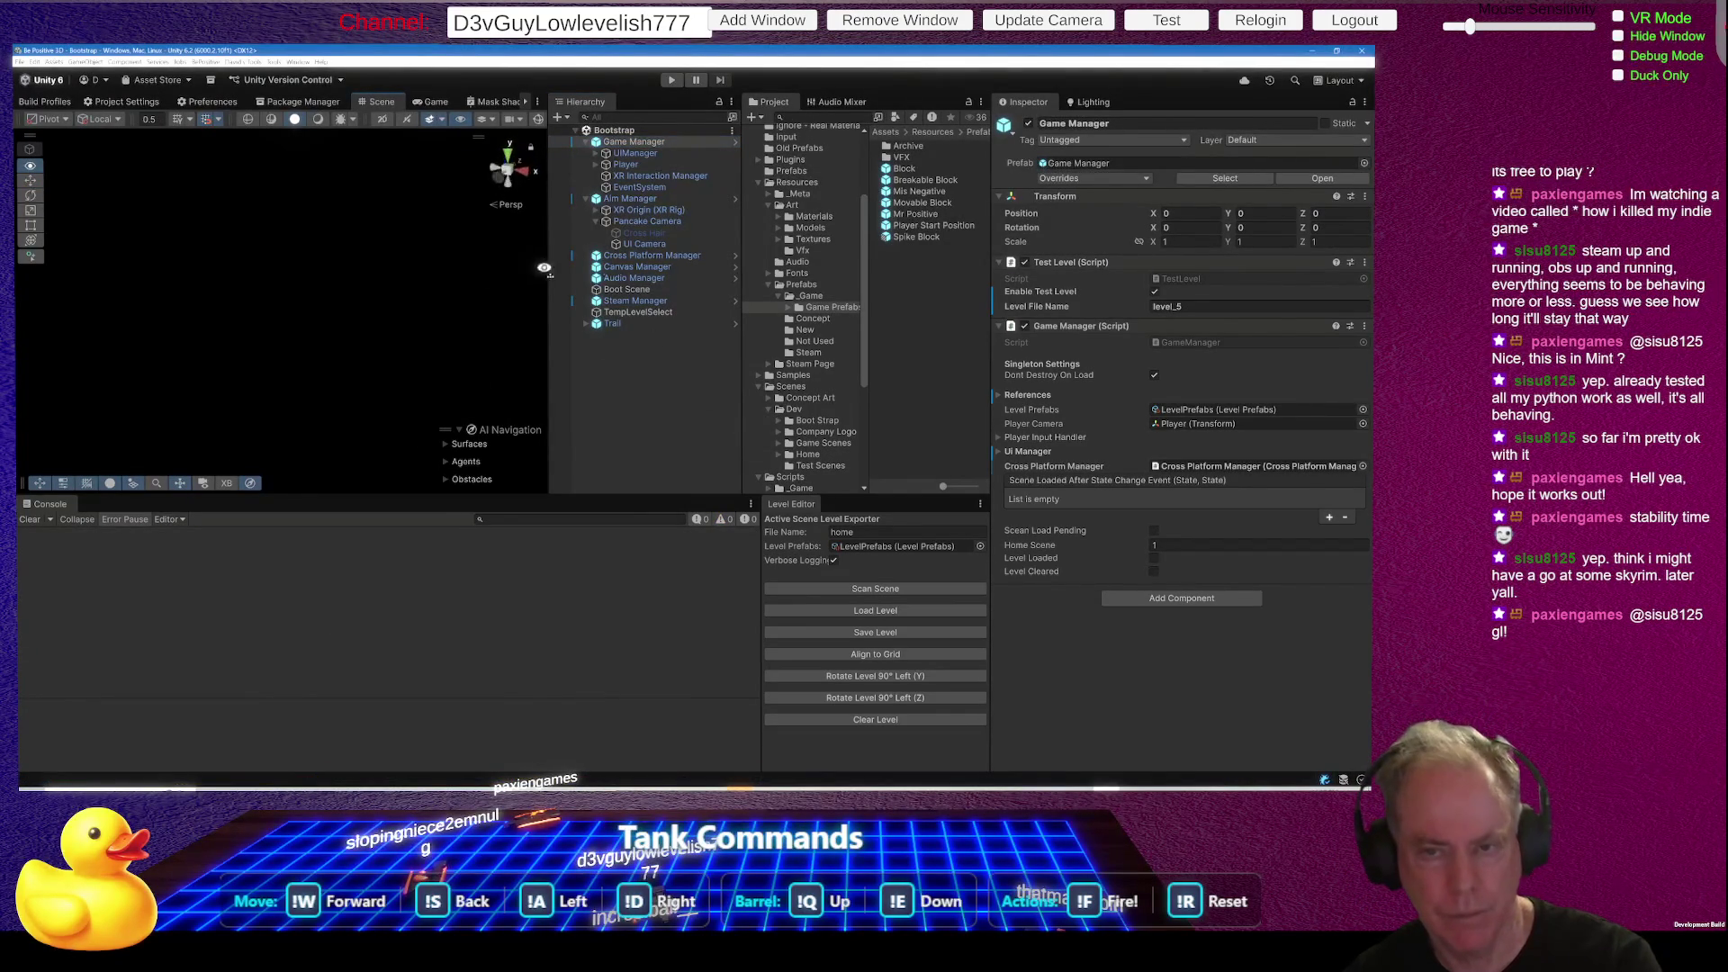
{"action": "mouse_move", "coordinate": [441, 324]}
{"action": "left_mouse_down"}
{"action": "mouse_move", "coordinate": [378, 306]}
{"action": "mouse_move", "coordinate": [548, 292]}
{"action": "mouse_move", "coordinate": [409, 287]}
{"action": "mouse_move", "coordinate": [430, 276]}
{"action": "mouse_move", "coordinate": [258, 239]}
{"action": "left_mouse_up"}
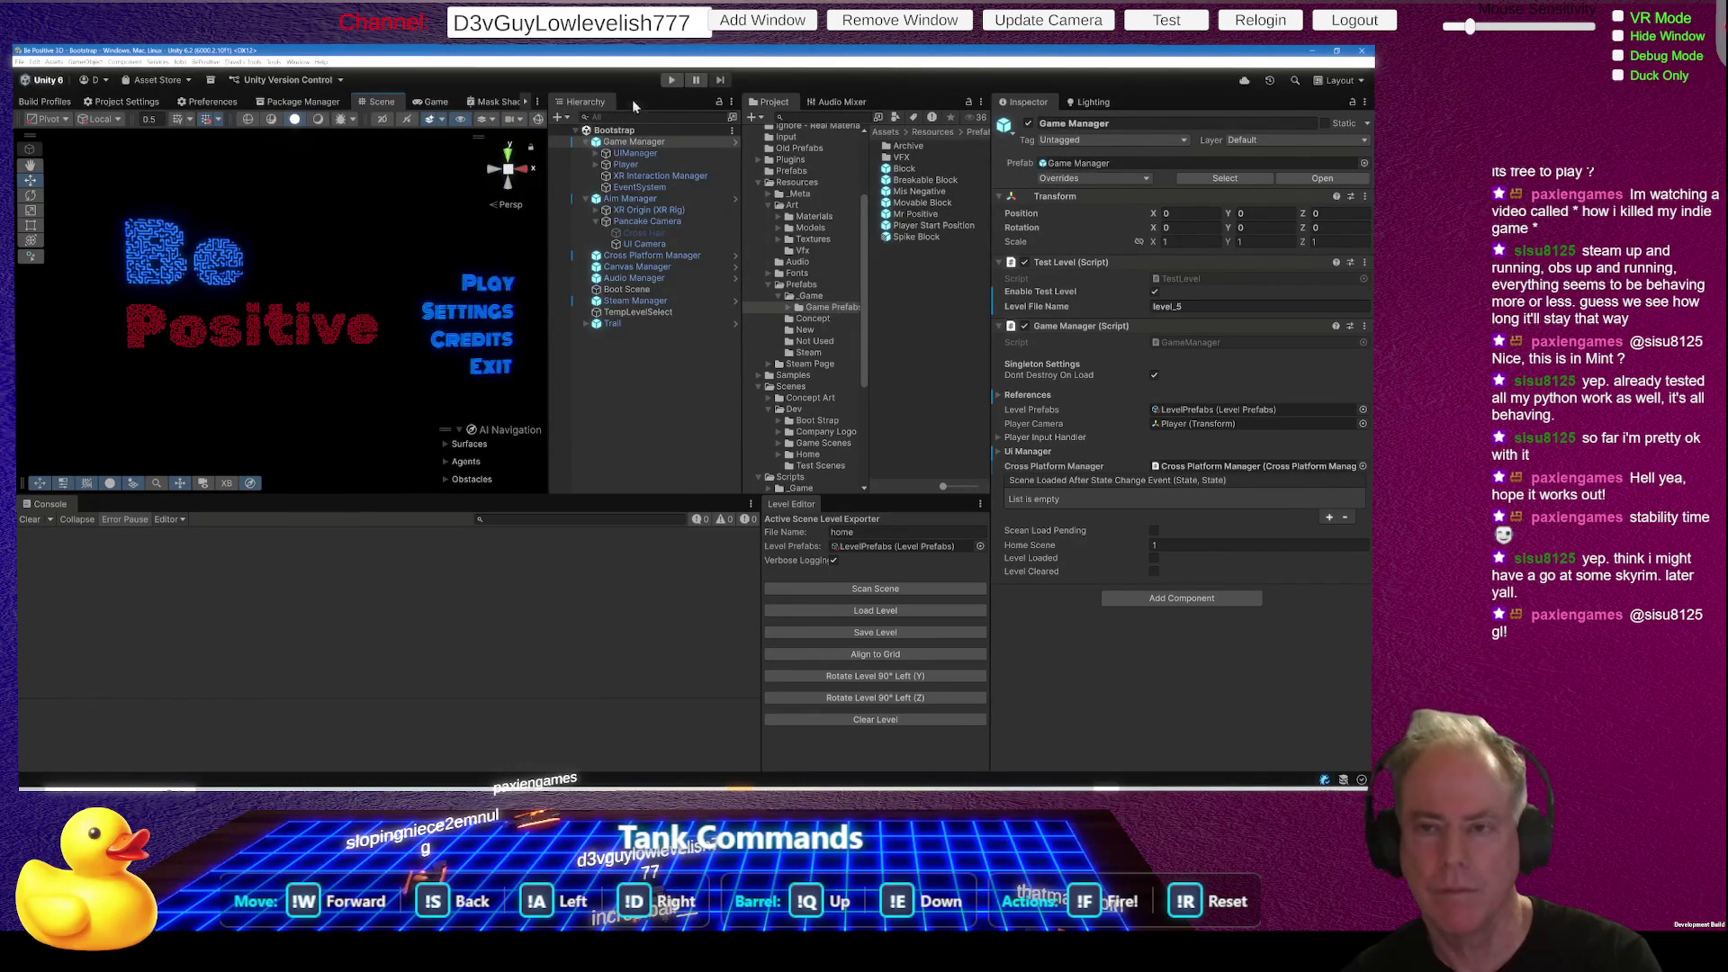
{"action": "left_click", "coordinate": [670, 81]}
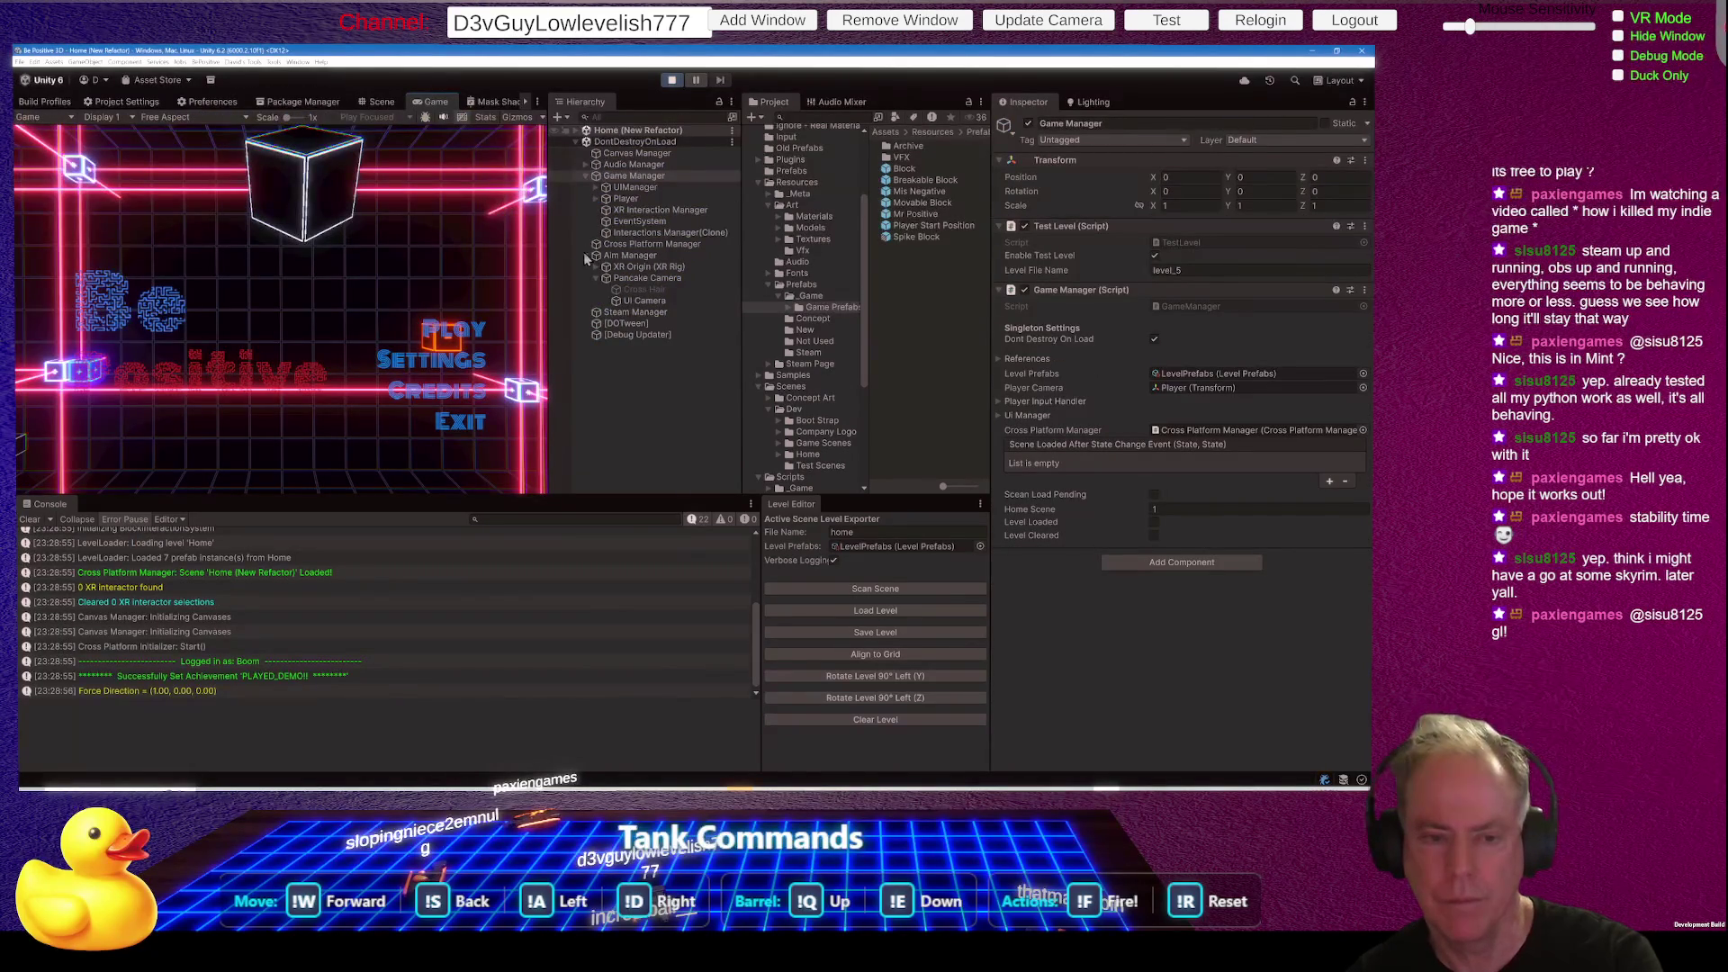
- Start level_0 from the in-game main menu and play it to the Level Completed screen
{"action": "left_click", "coordinate": [468, 329]}
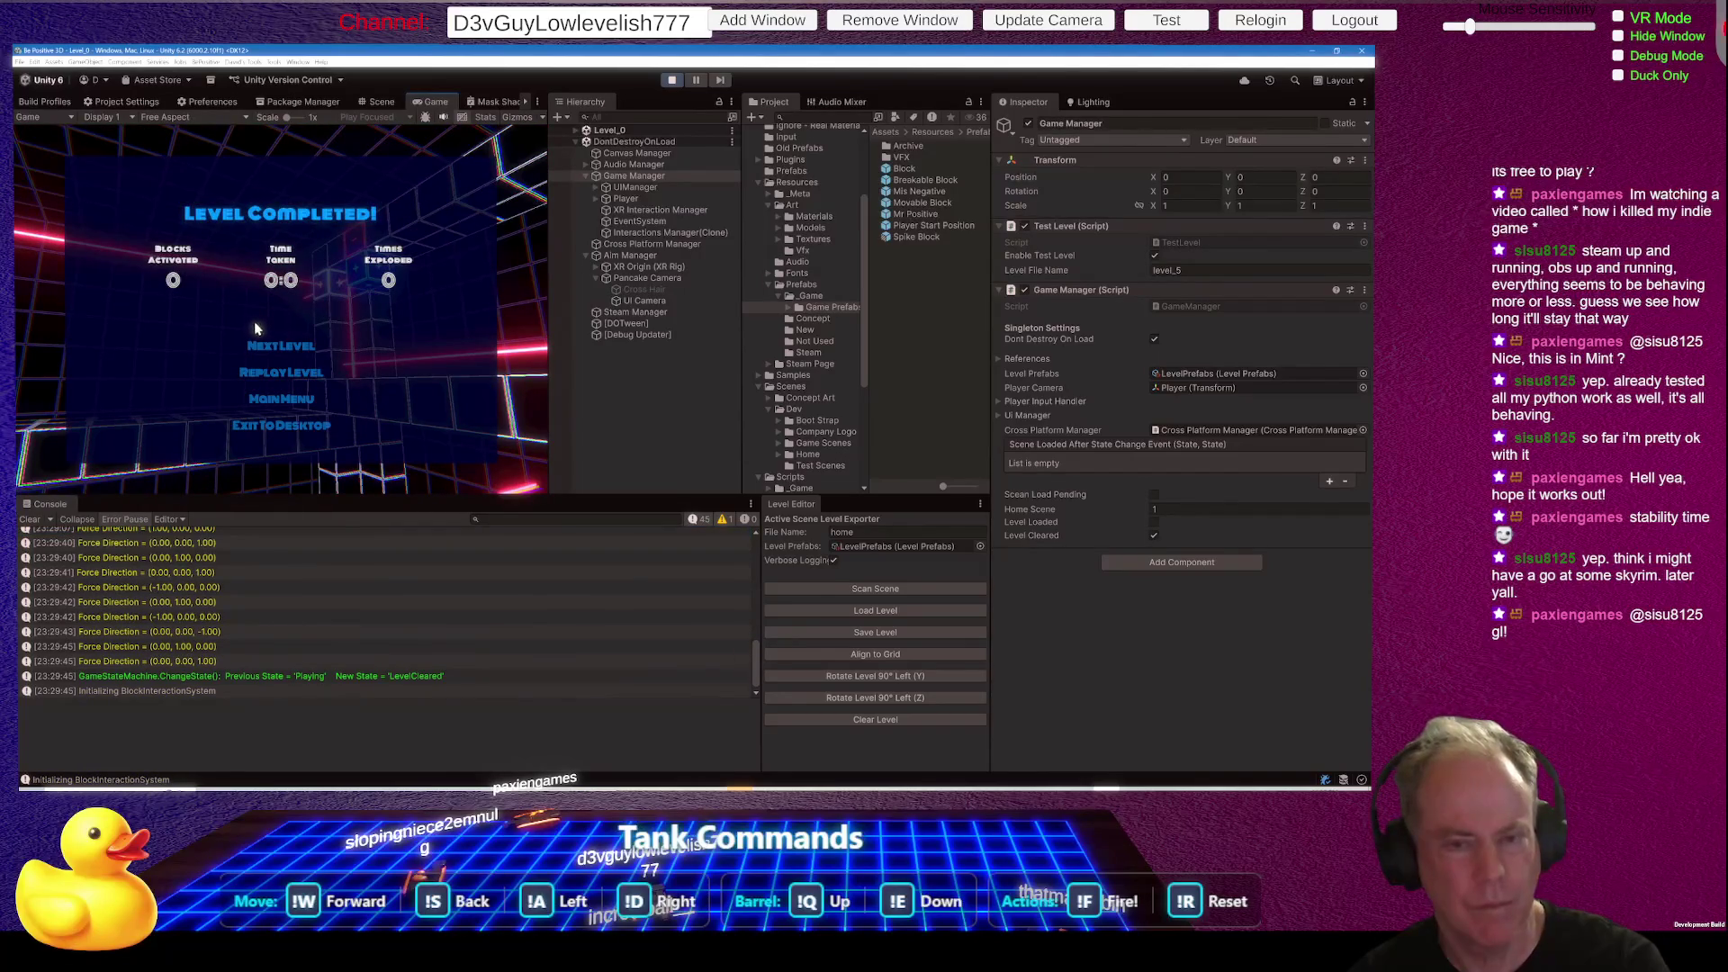
- Advance to the next level, move the cube, pause and resume, then stop Play mode
{"action": "left_click", "coordinate": [303, 346]}
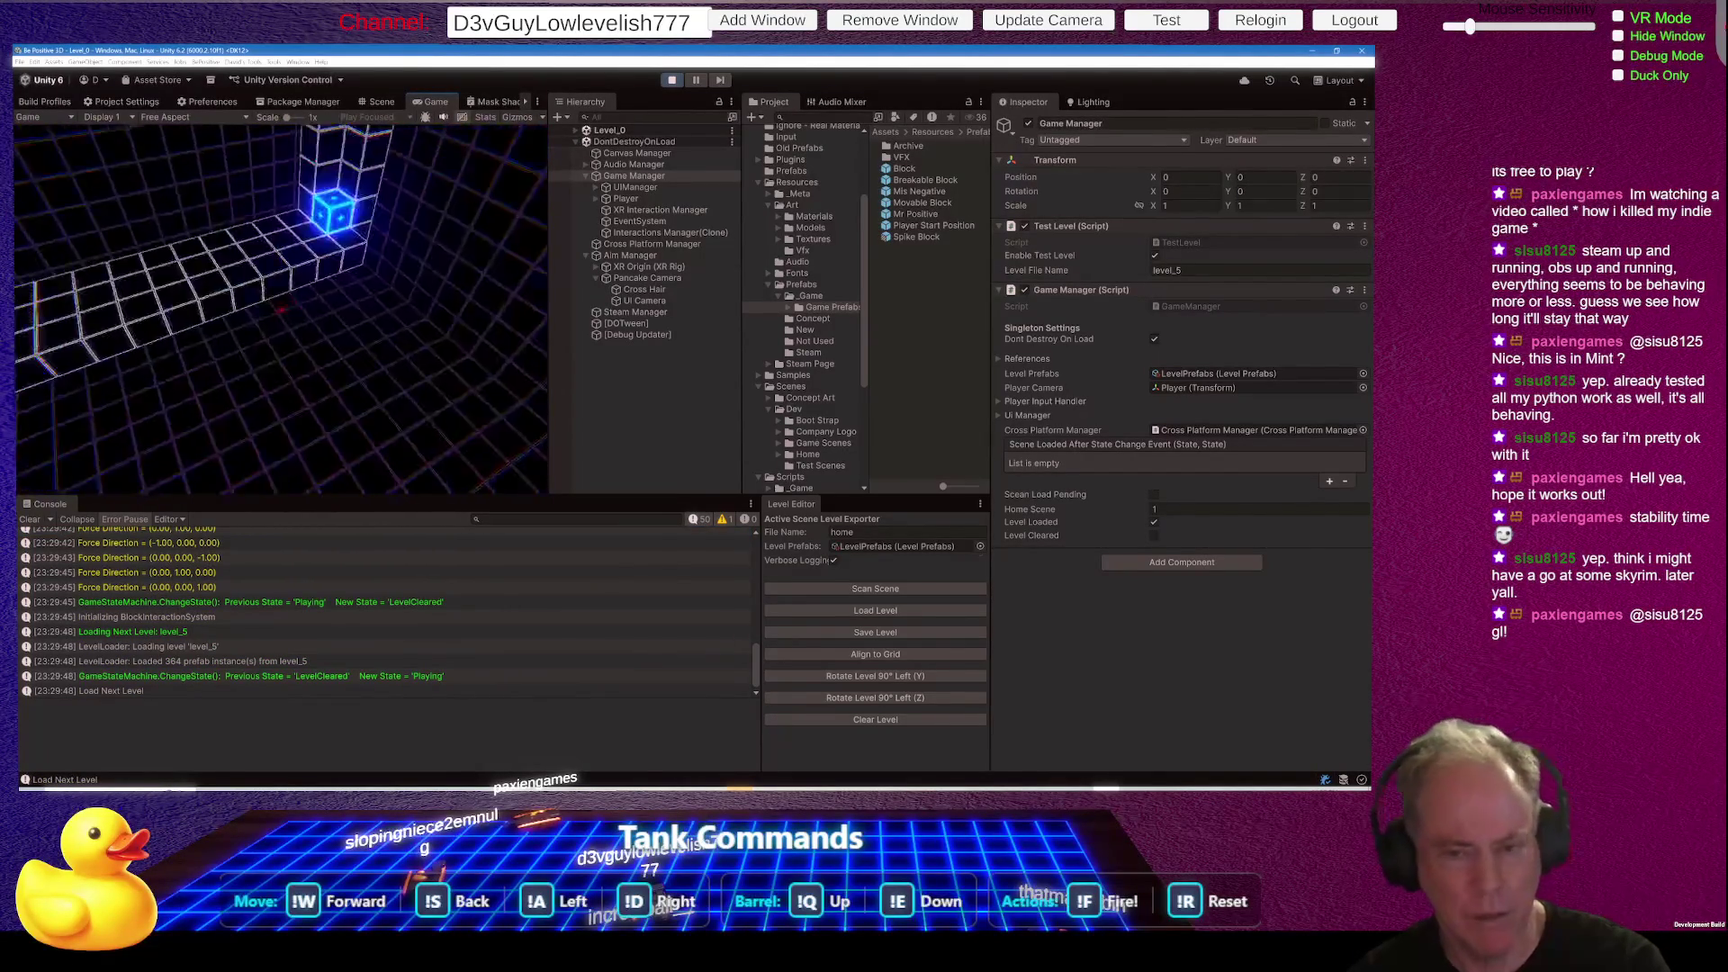
{"action": "key", "text": "d"}
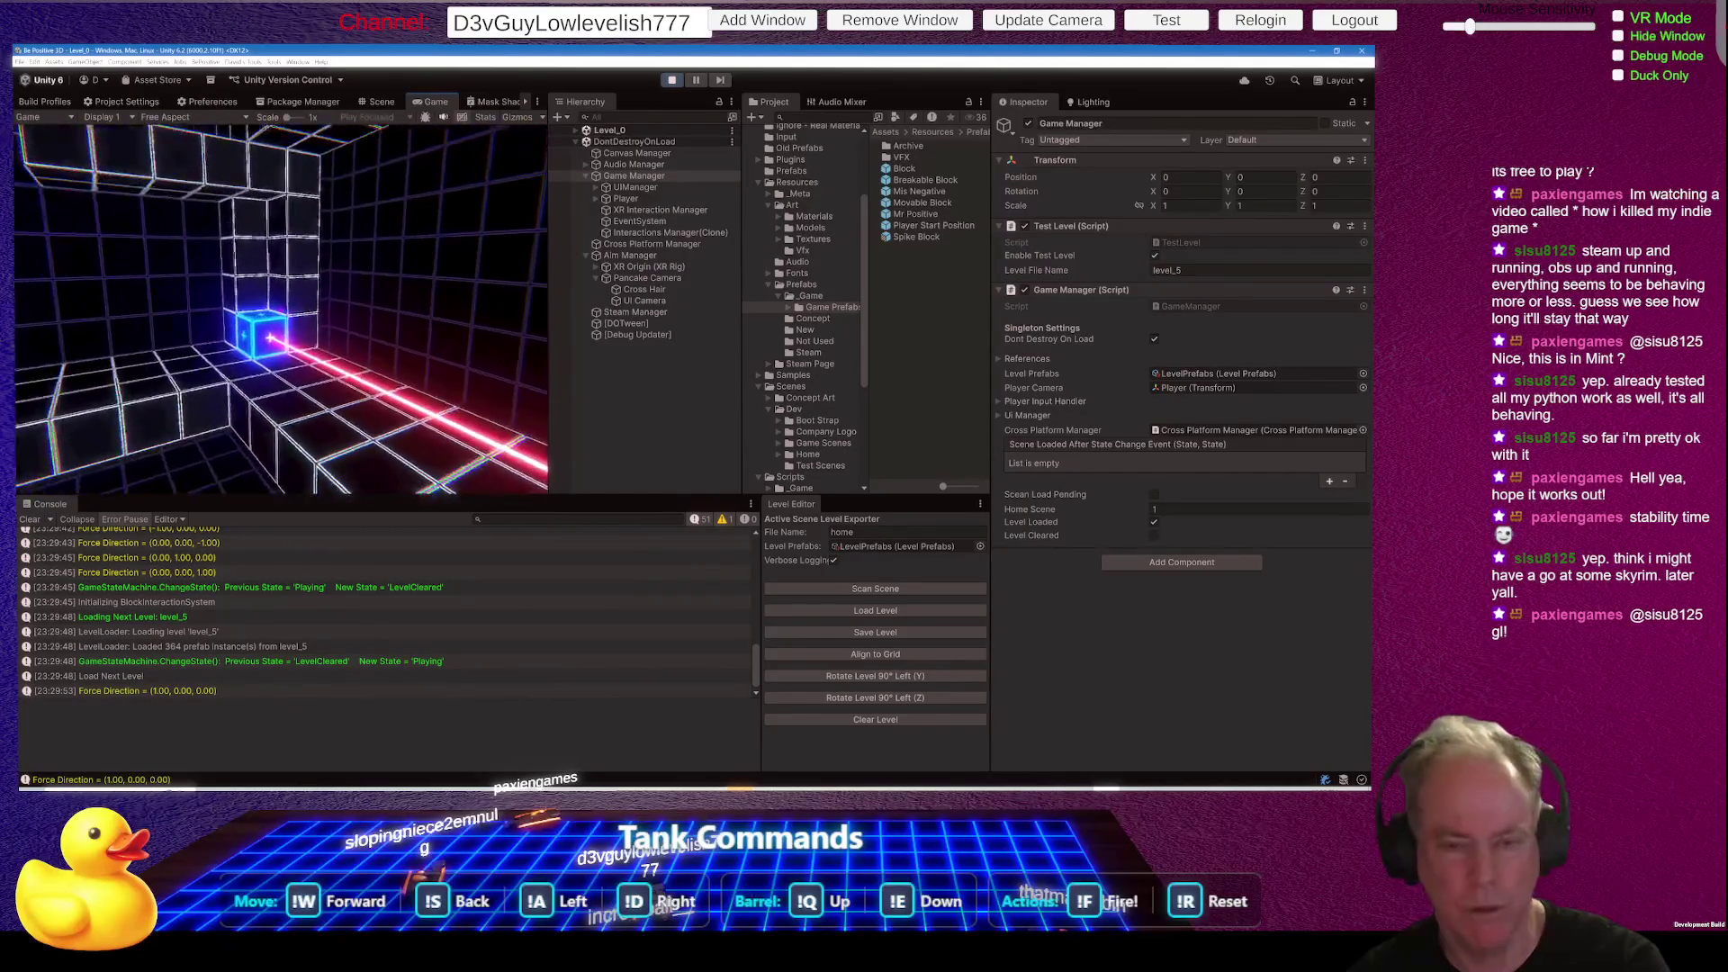
{"action": "key", "text": "w"}
{"action": "key", "text": "Escape"}
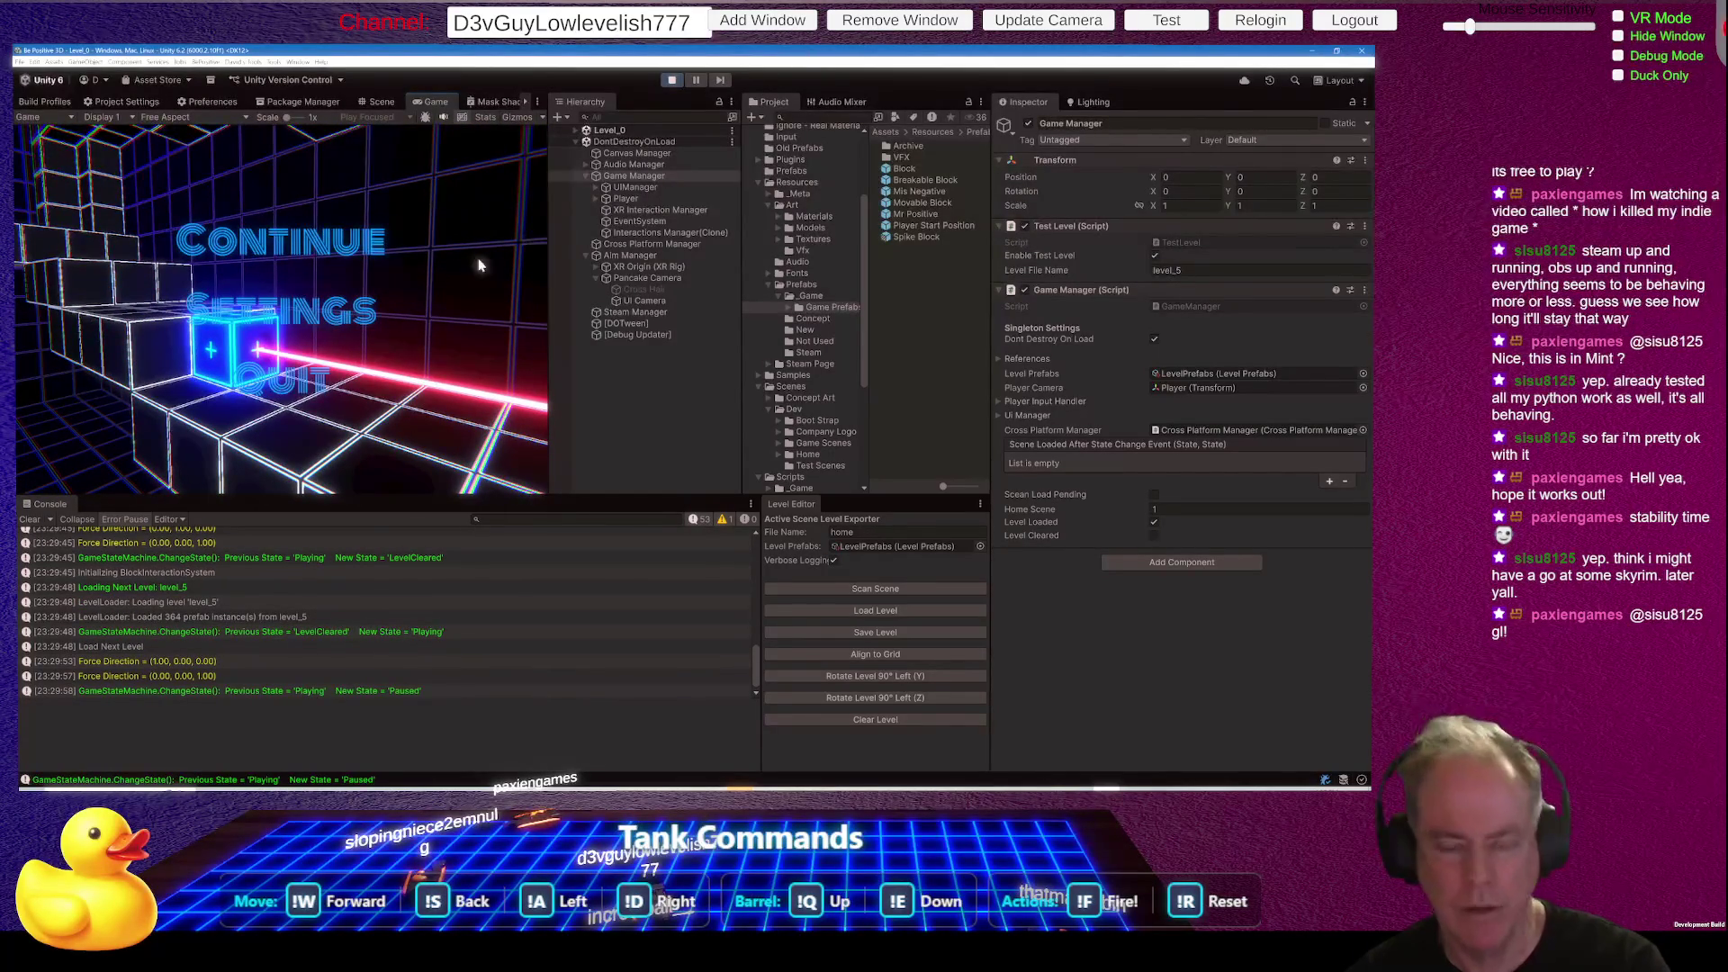
{"action": "key", "text": "Escape"}
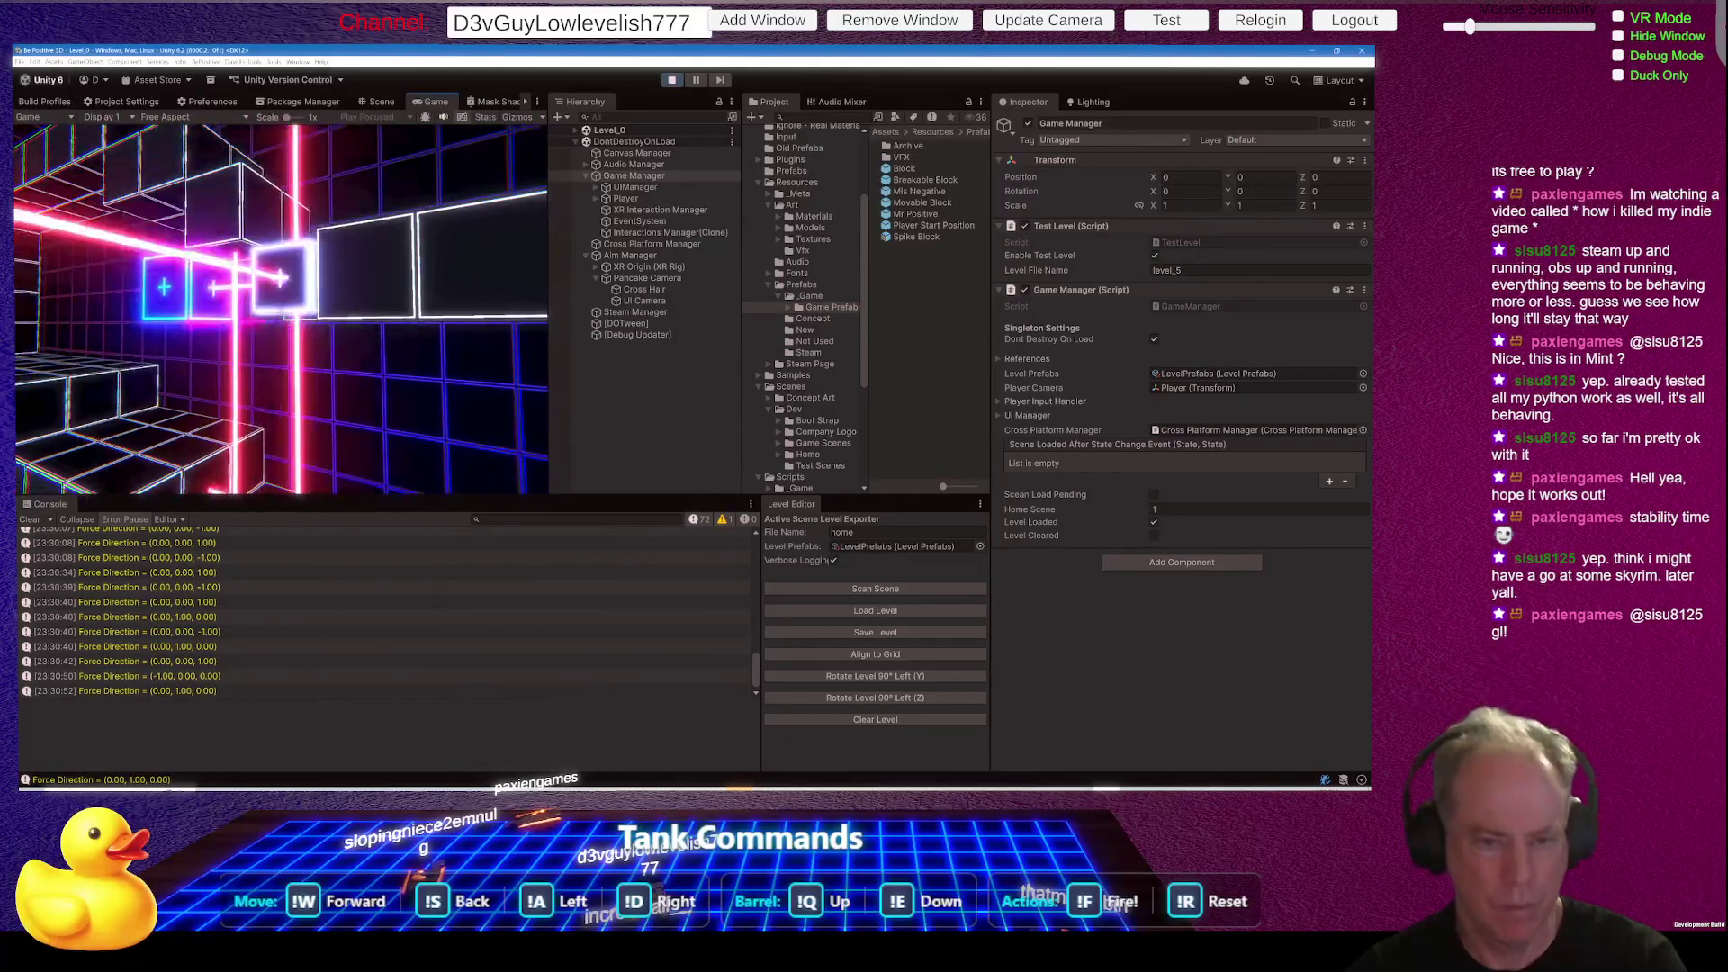
{"action": "key", "text": "Escape"}
{"action": "left_click", "coordinate": [672, 79]}
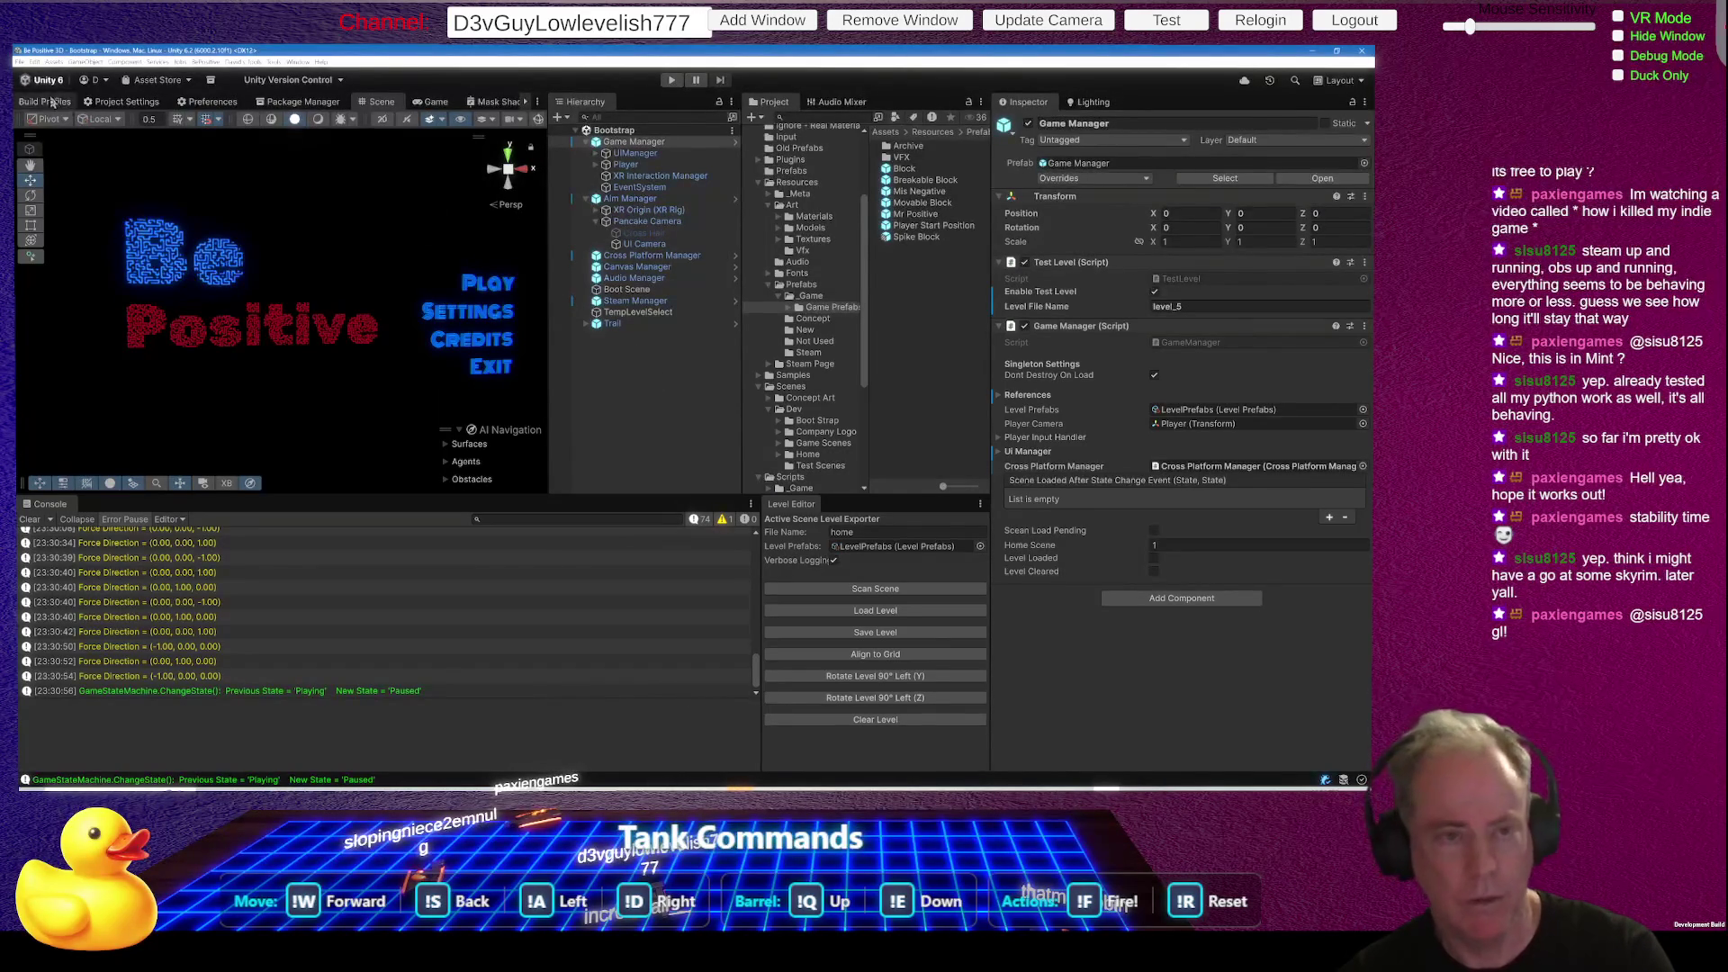
- Save the project with File > Save Project
{"action": "left_click", "coordinate": [20, 62]}
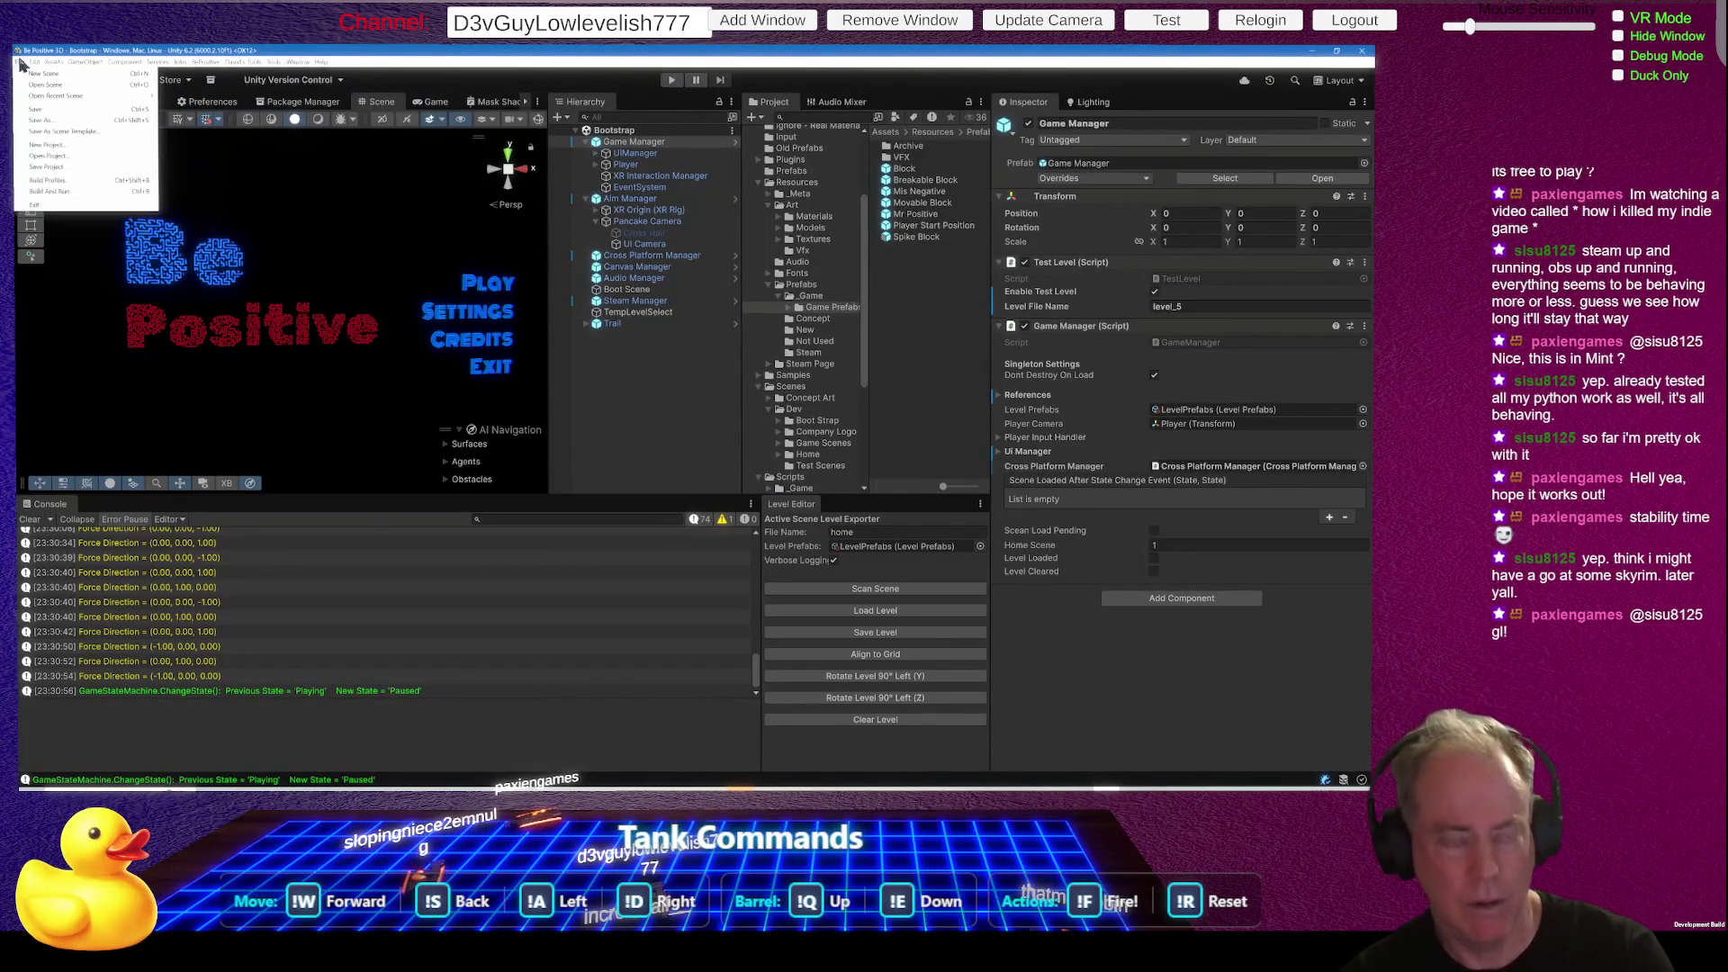
{"action": "left_click", "coordinate": [61, 168]}
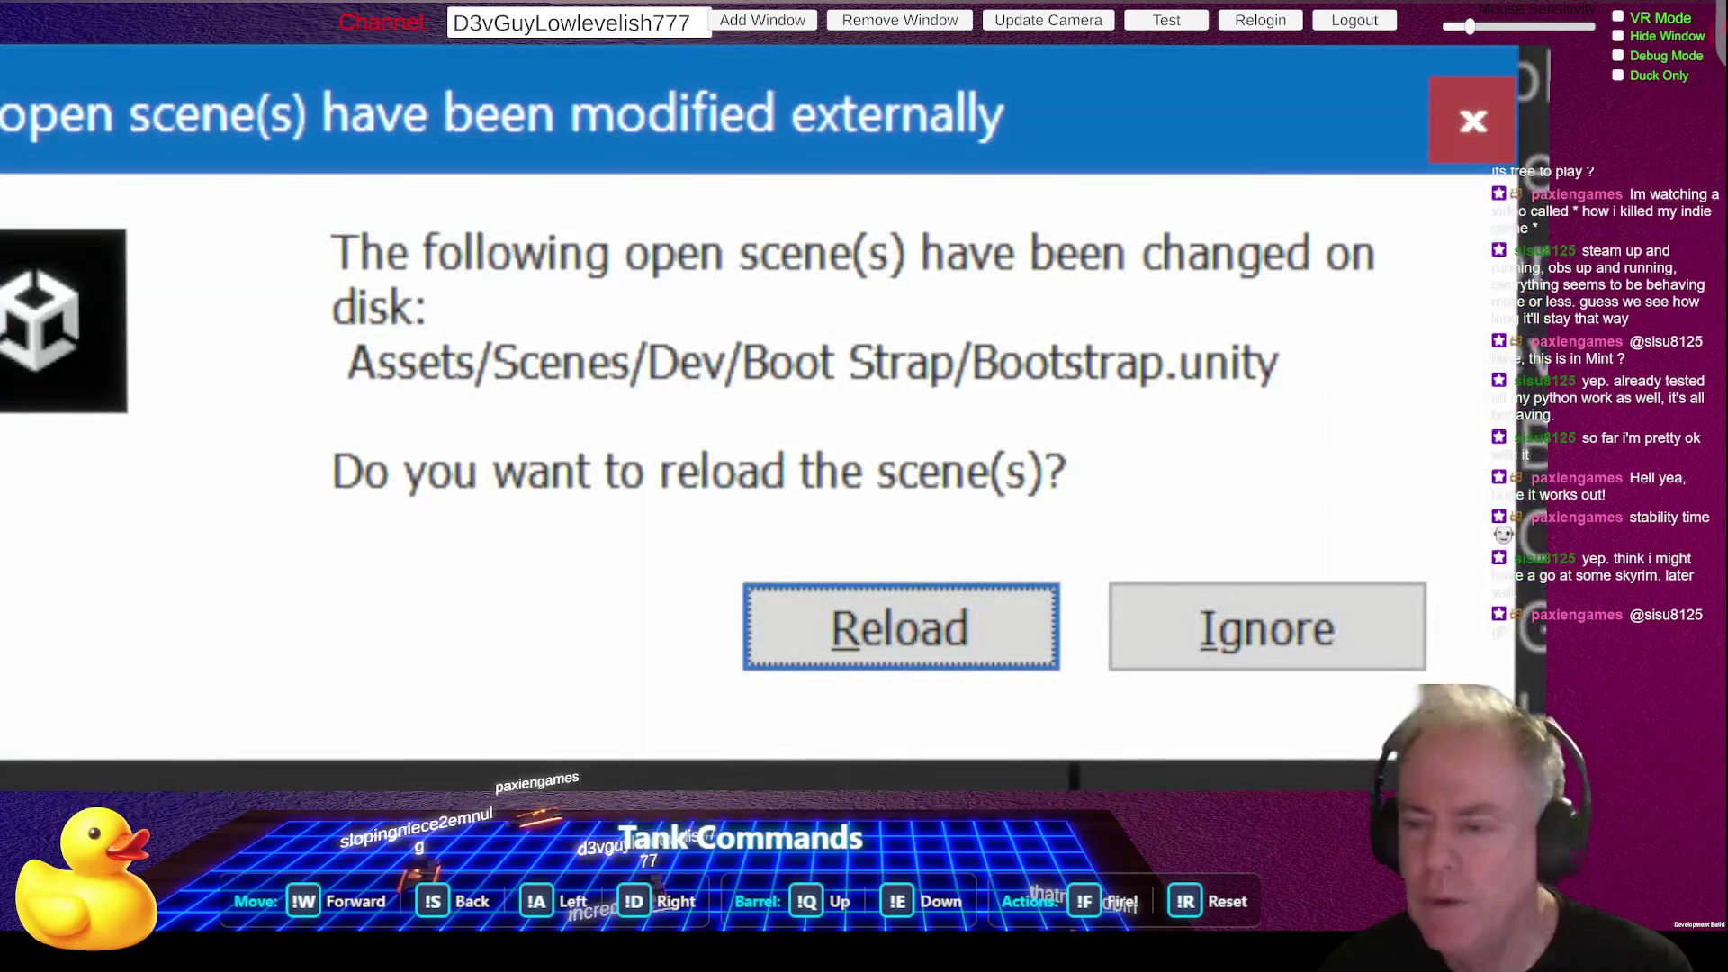
- Reload the changed Bootstrap scene, then open StreamingAssets/Levels and select level_5
{"action": "left_click", "coordinate": [961, 654]}
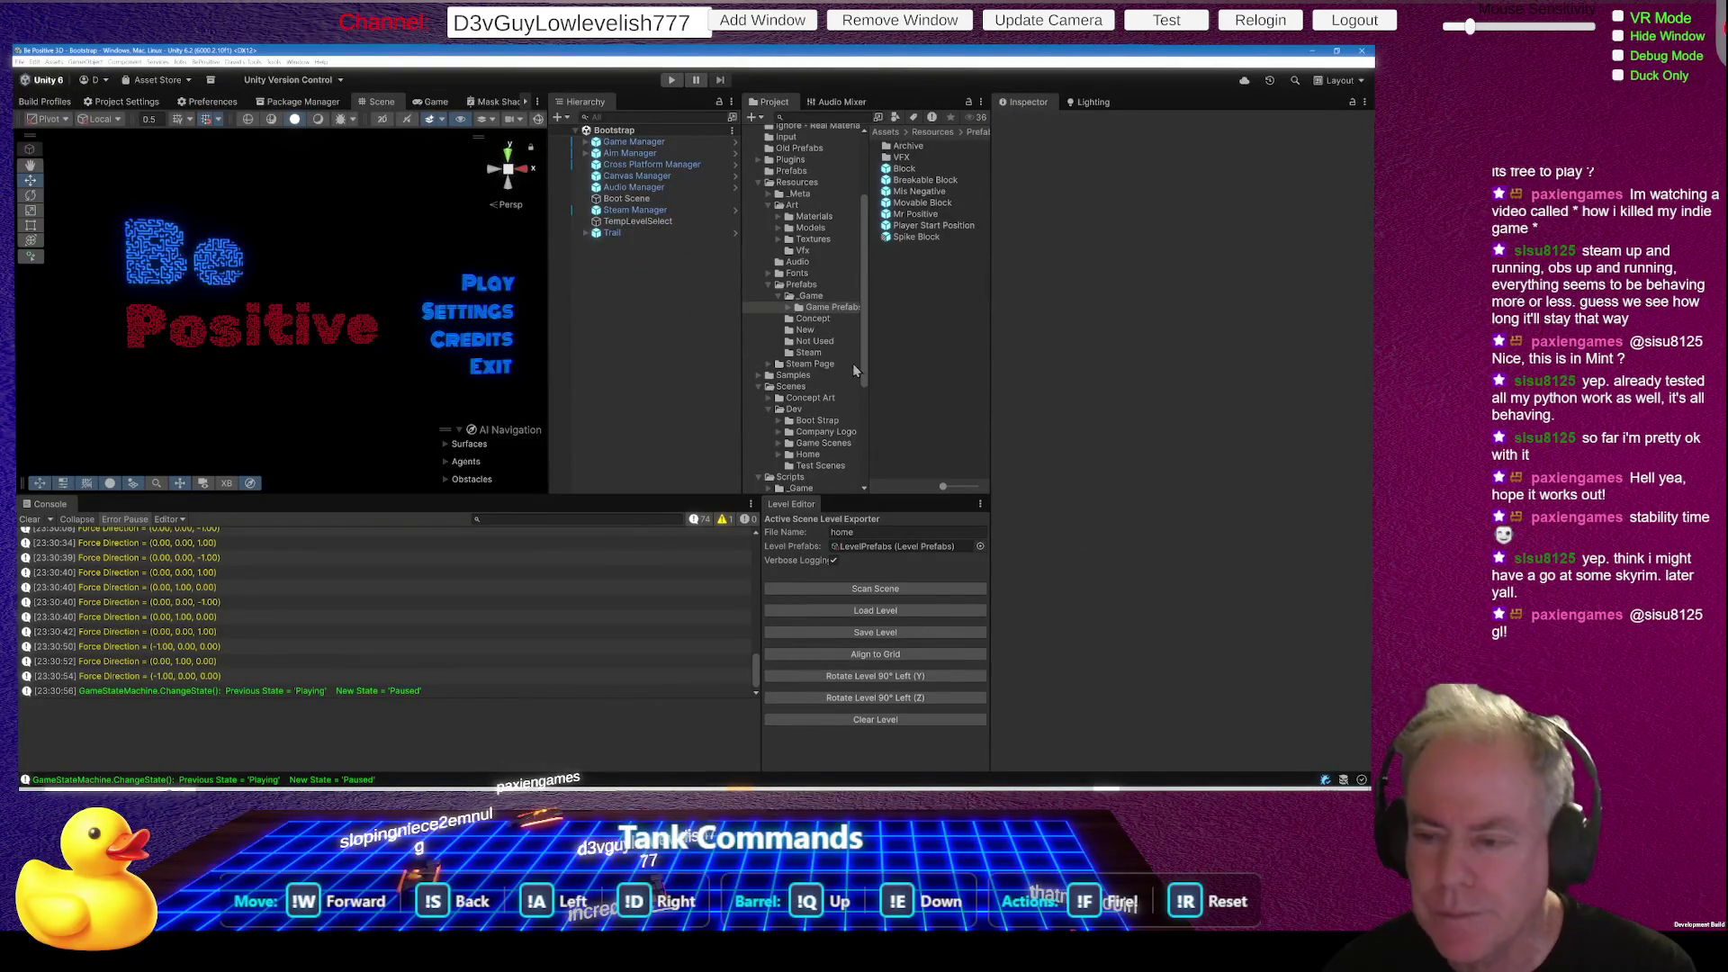
{"action": "scroll", "coordinate": [826, 335], "scroll_direction": "down", "scroll_amount": 5}
{"action": "scroll", "coordinate": [829, 334], "scroll_direction": "up", "scroll_amount": 2}
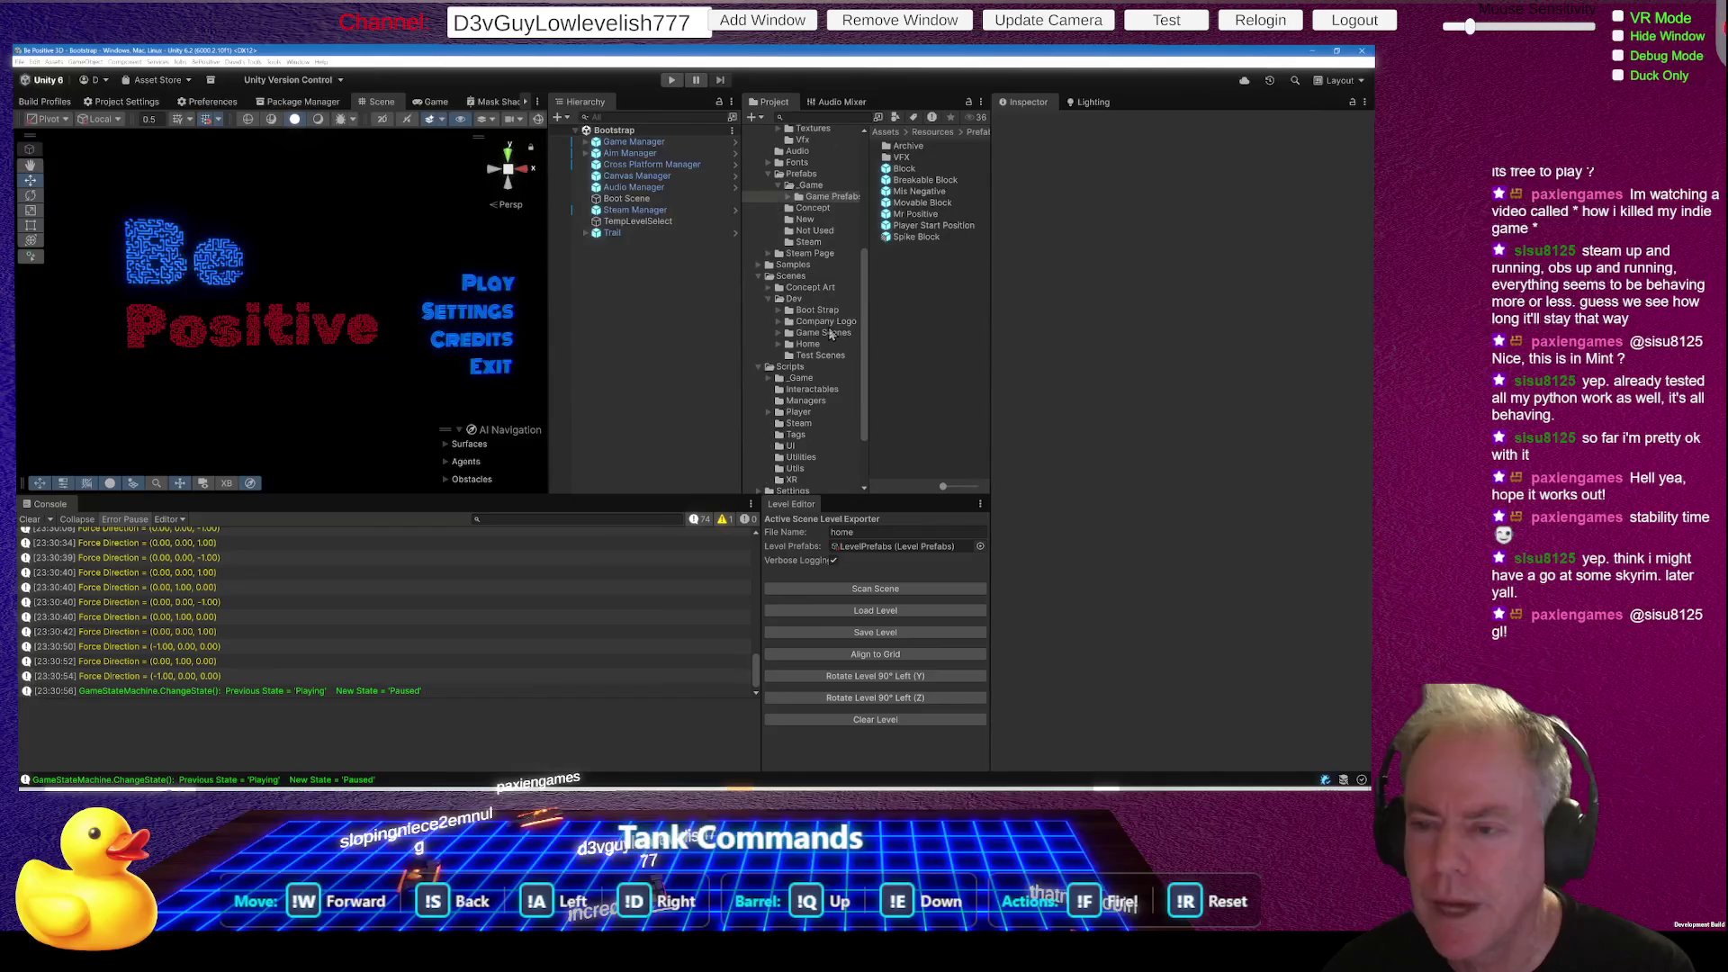
{"action": "scroll", "coordinate": [830, 334], "scroll_direction": "down", "scroll_amount": 2}
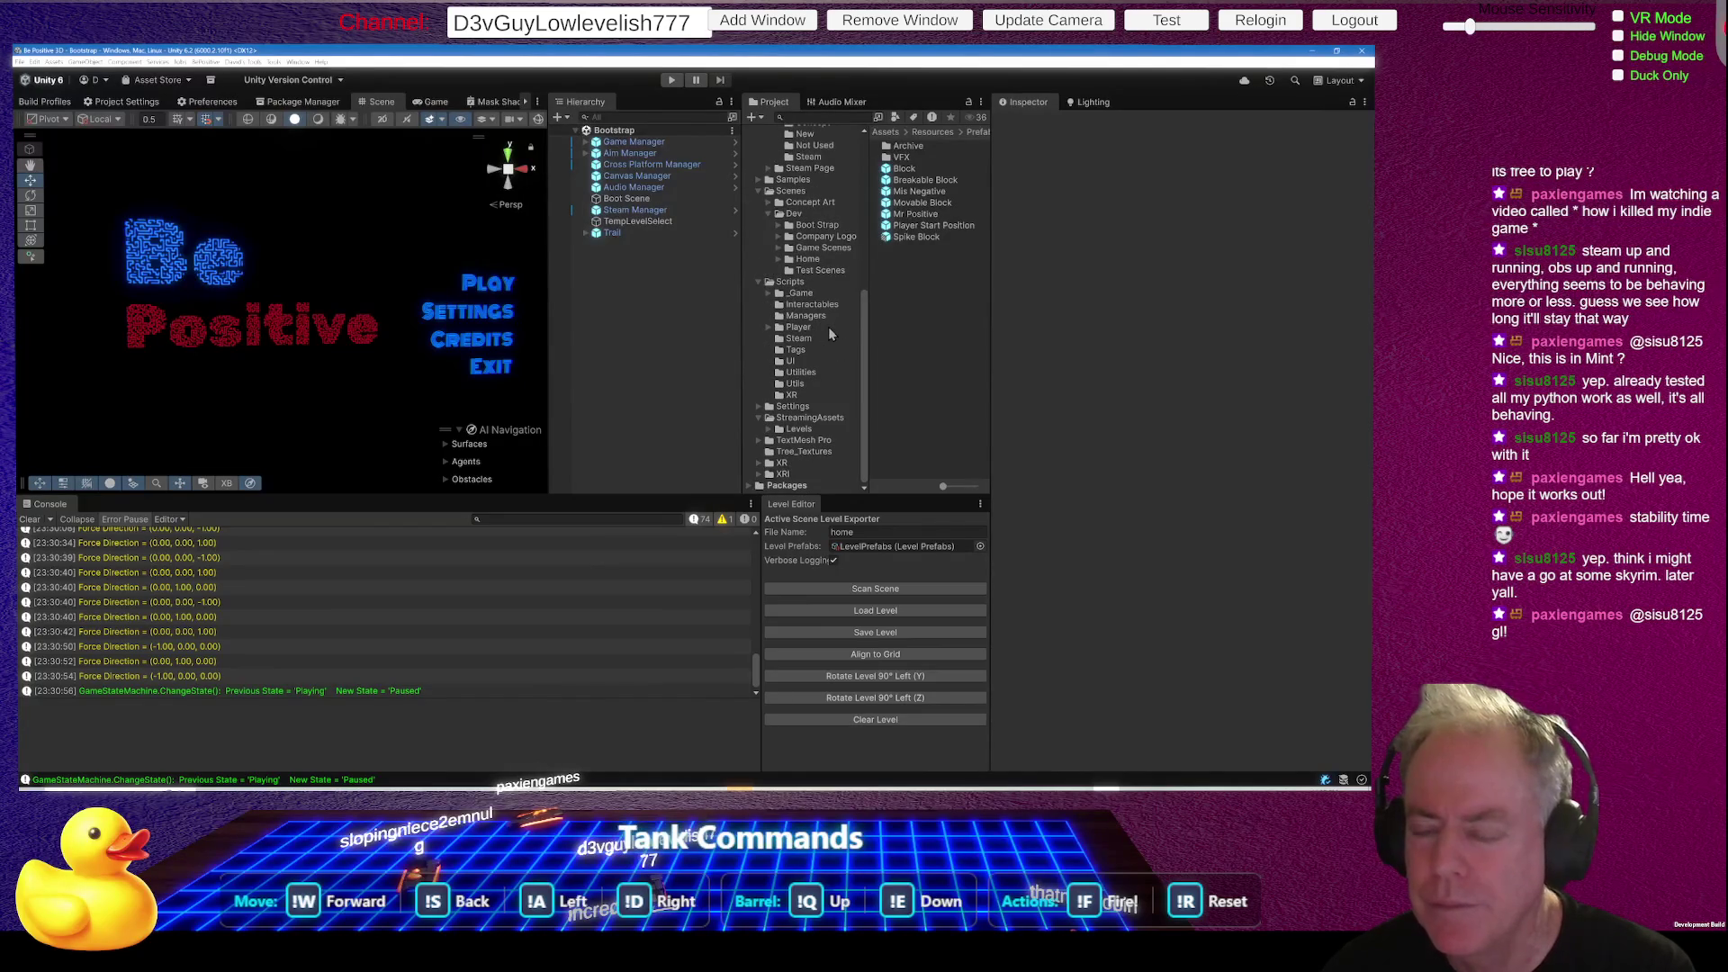
{"action": "left_click", "coordinate": [801, 430]}
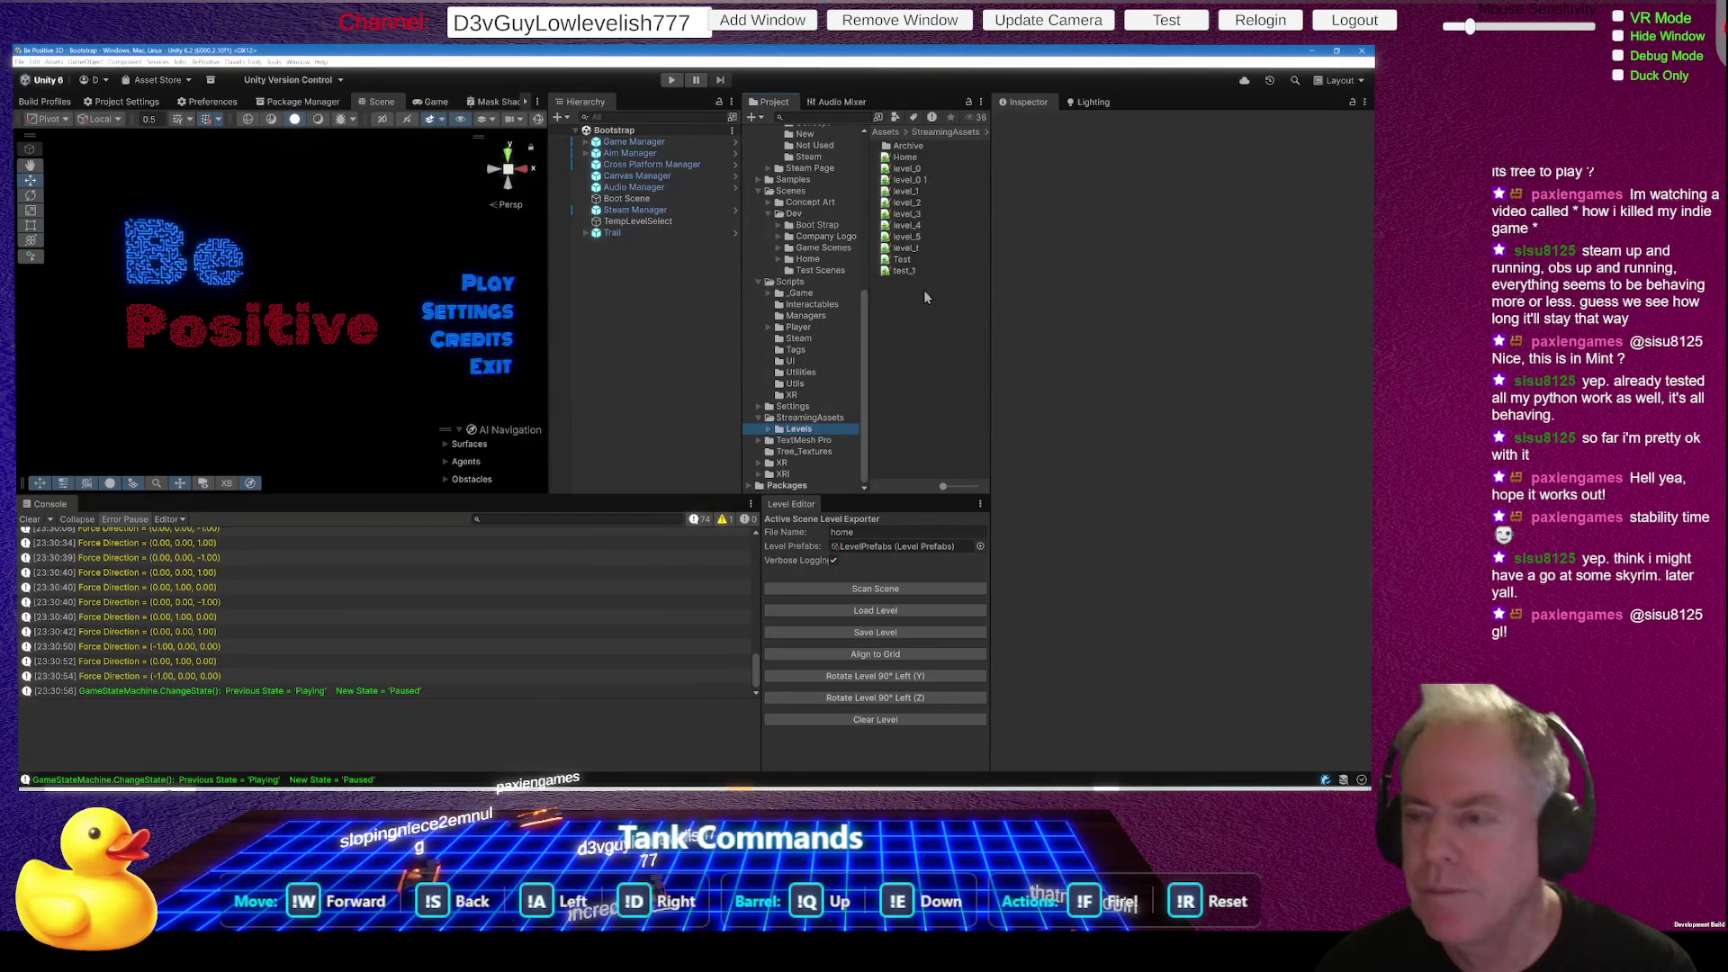
{"action": "left_click", "coordinate": [926, 238]}
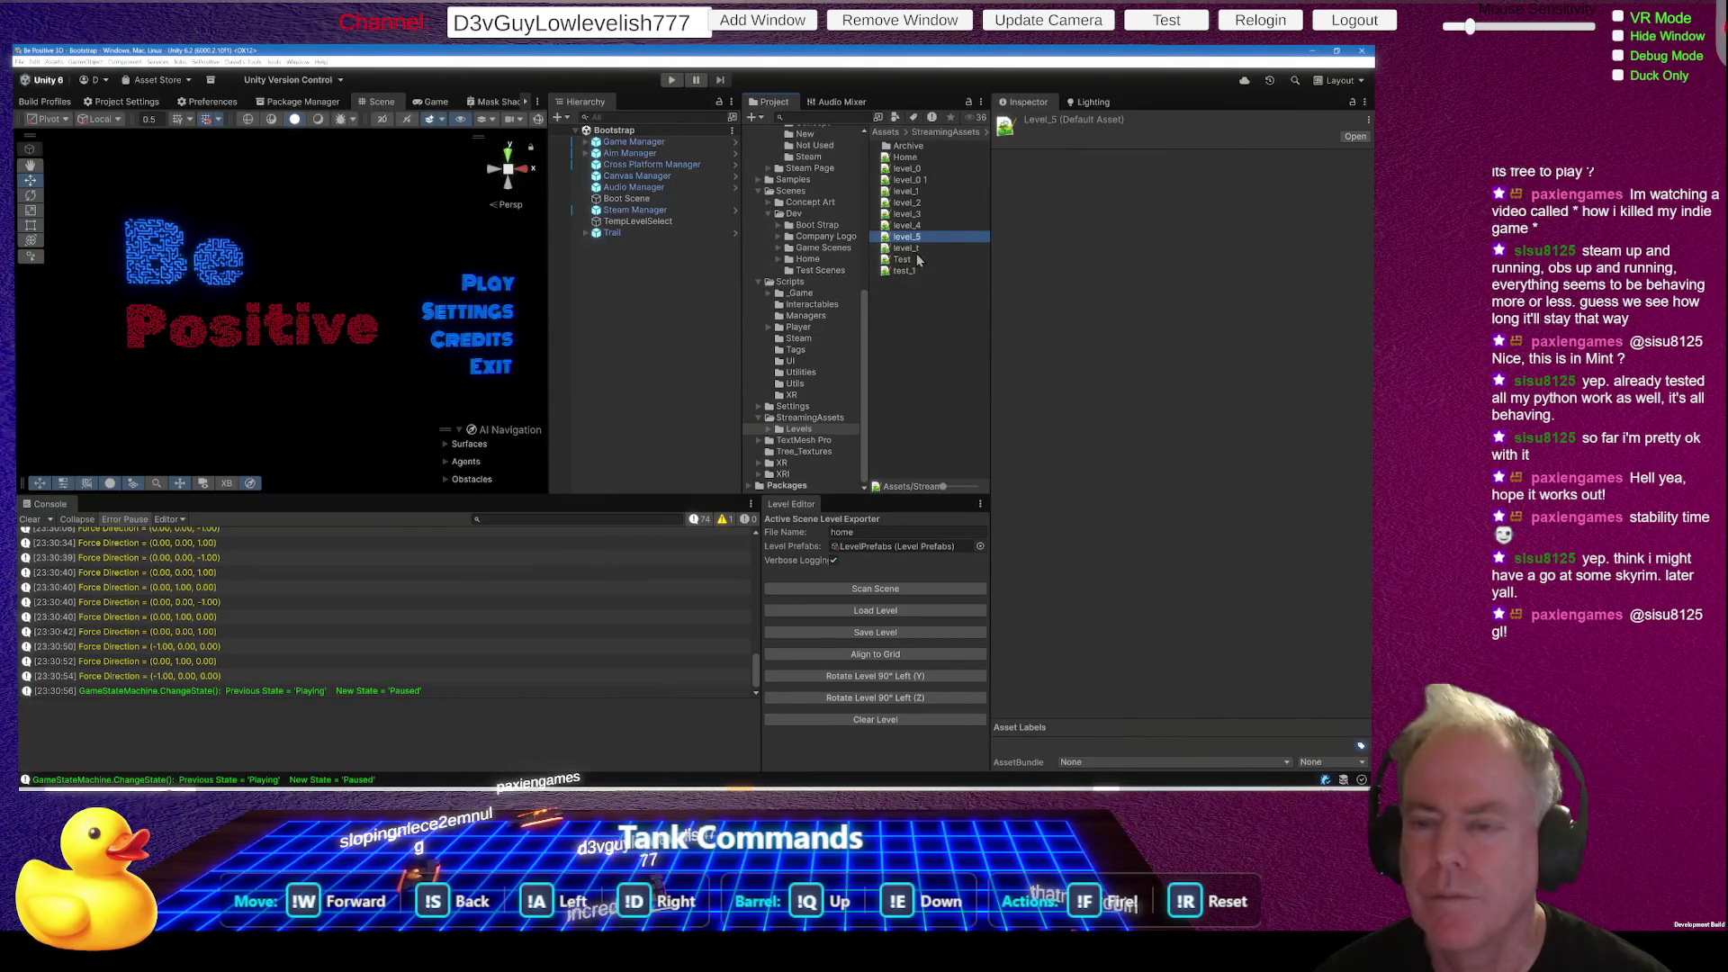
- Replace 'home' with level_5 in the Level Editor's File Name field
{"action": "left_click", "coordinate": [883, 532]}
{"action": "type", "text": "level_5"}
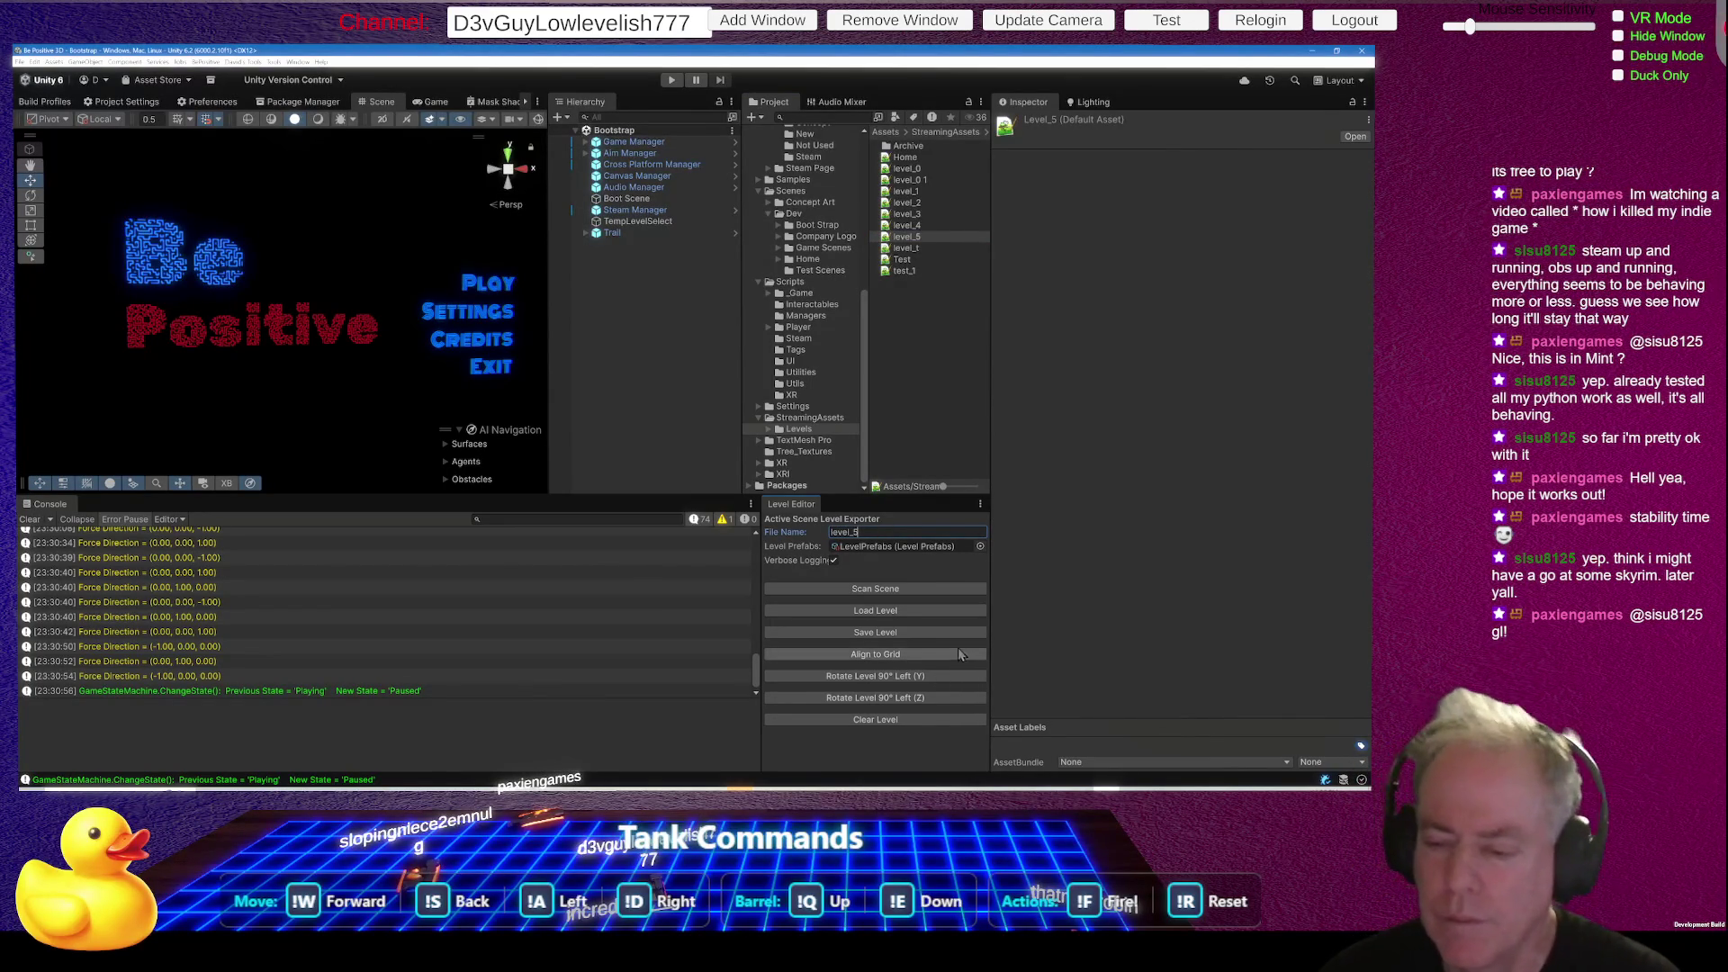
- Load the level_5 layout into the scene and orbit around its blocks
{"action": "left_click", "coordinate": [898, 610]}
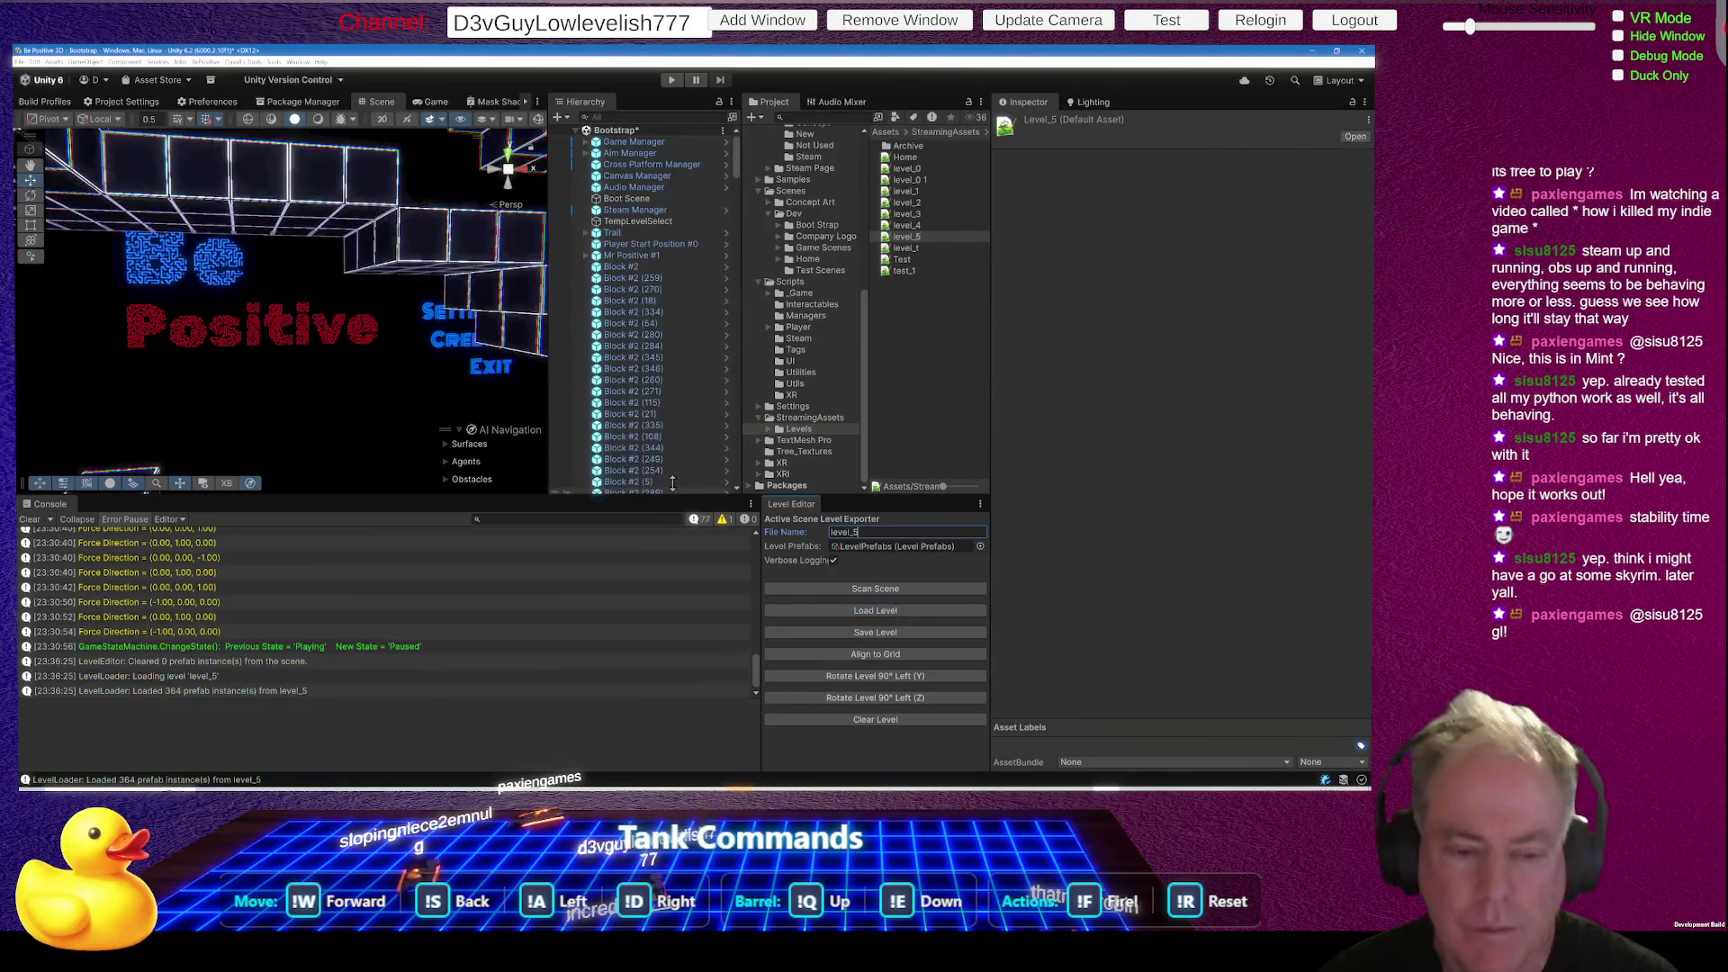
{"action": "mouse_move", "coordinate": [522, 423]}
{"action": "left_mouse_down"}
{"action": "mouse_move", "coordinate": [423, 341]}
{"action": "mouse_move", "coordinate": [543, 309]}
{"action": "mouse_move", "coordinate": [174, 286]}
{"action": "mouse_move", "coordinate": [245, 435]}
{"action": "mouse_move", "coordinate": [348, 416]}
{"action": "left_mouse_up"}
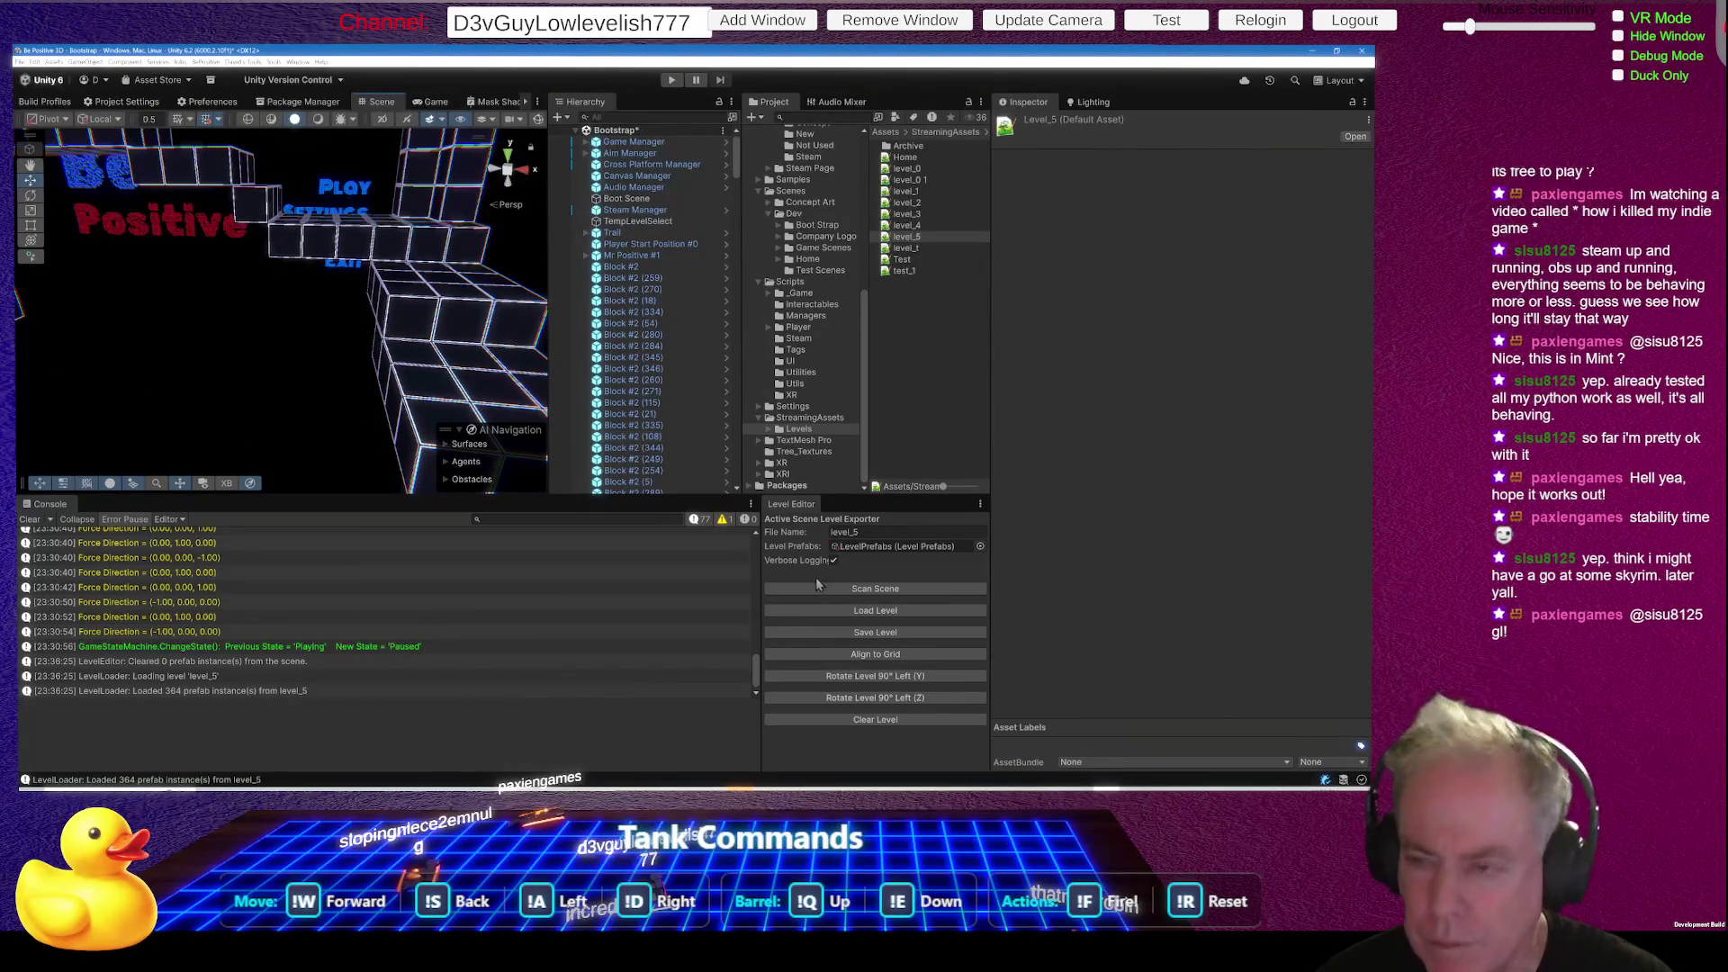
{"action": "left_click", "coordinate": [918, 225]}
{"action": "left_click", "coordinate": [899, 615]}
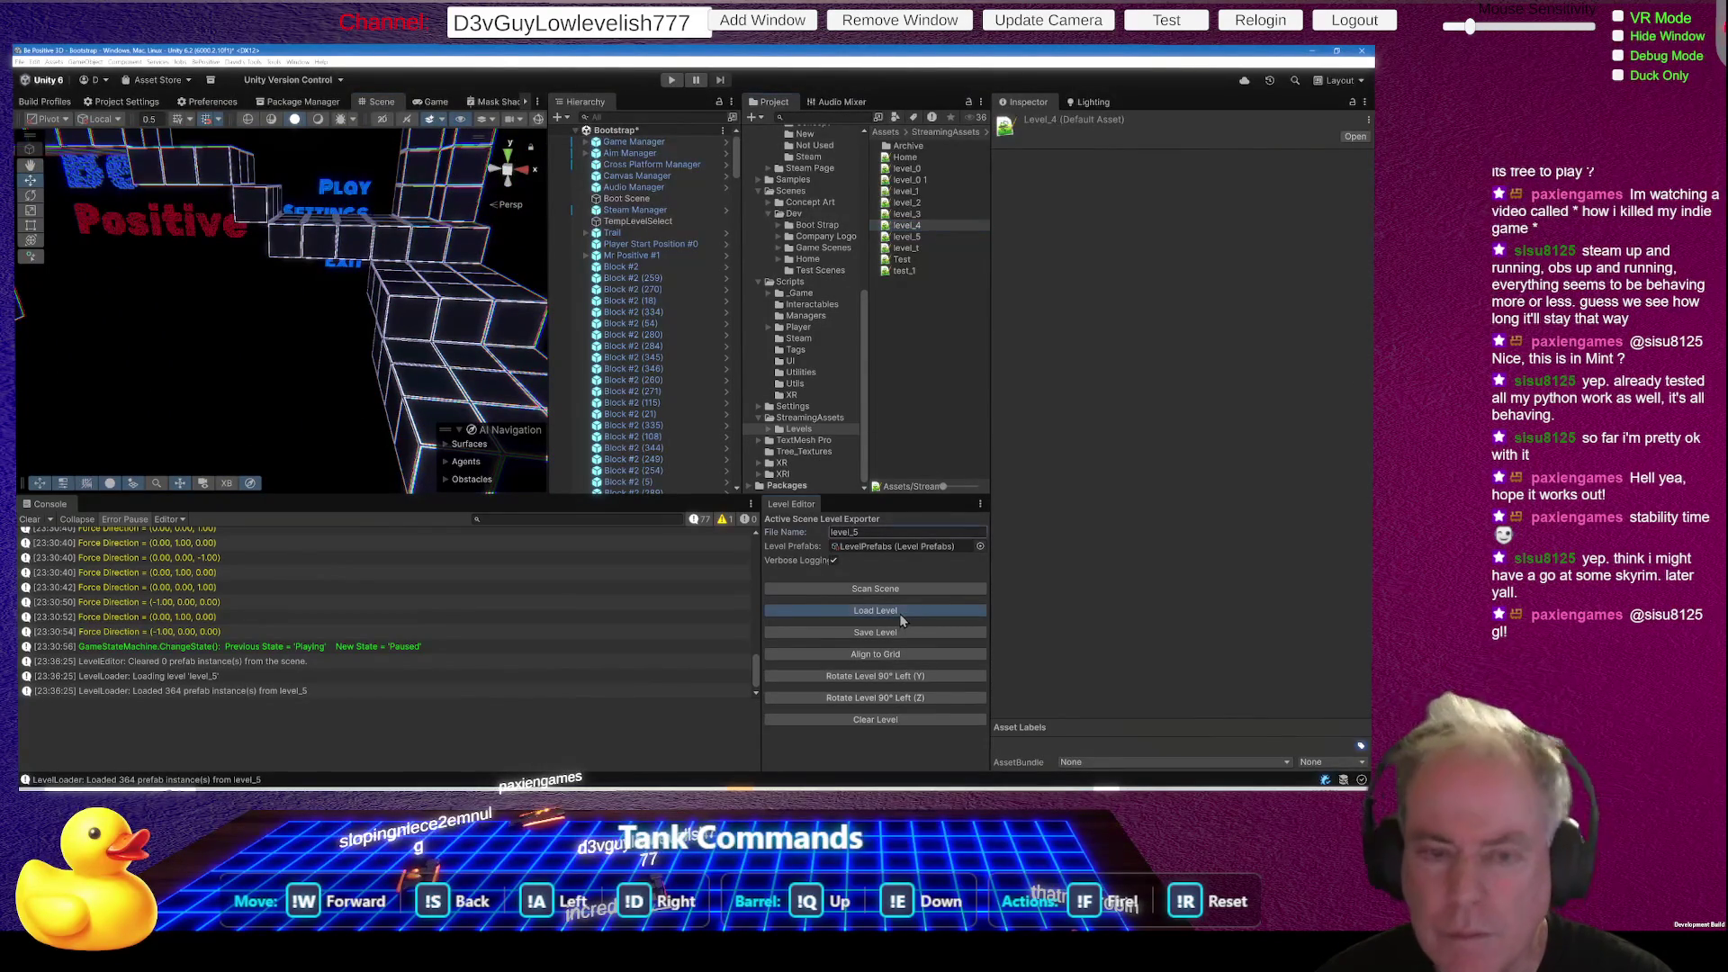
{"action": "left_click_drag", "start_coordinate": [401, 447], "coordinate": [357, 301]}
- Load level_4 into the scene, inspect it, then undo both loads to clear the blocks
{"action": "left_click", "coordinate": [882, 531]}
{"action": "key", "text": "BackSpace"}
{"action": "type", "text": "4"}
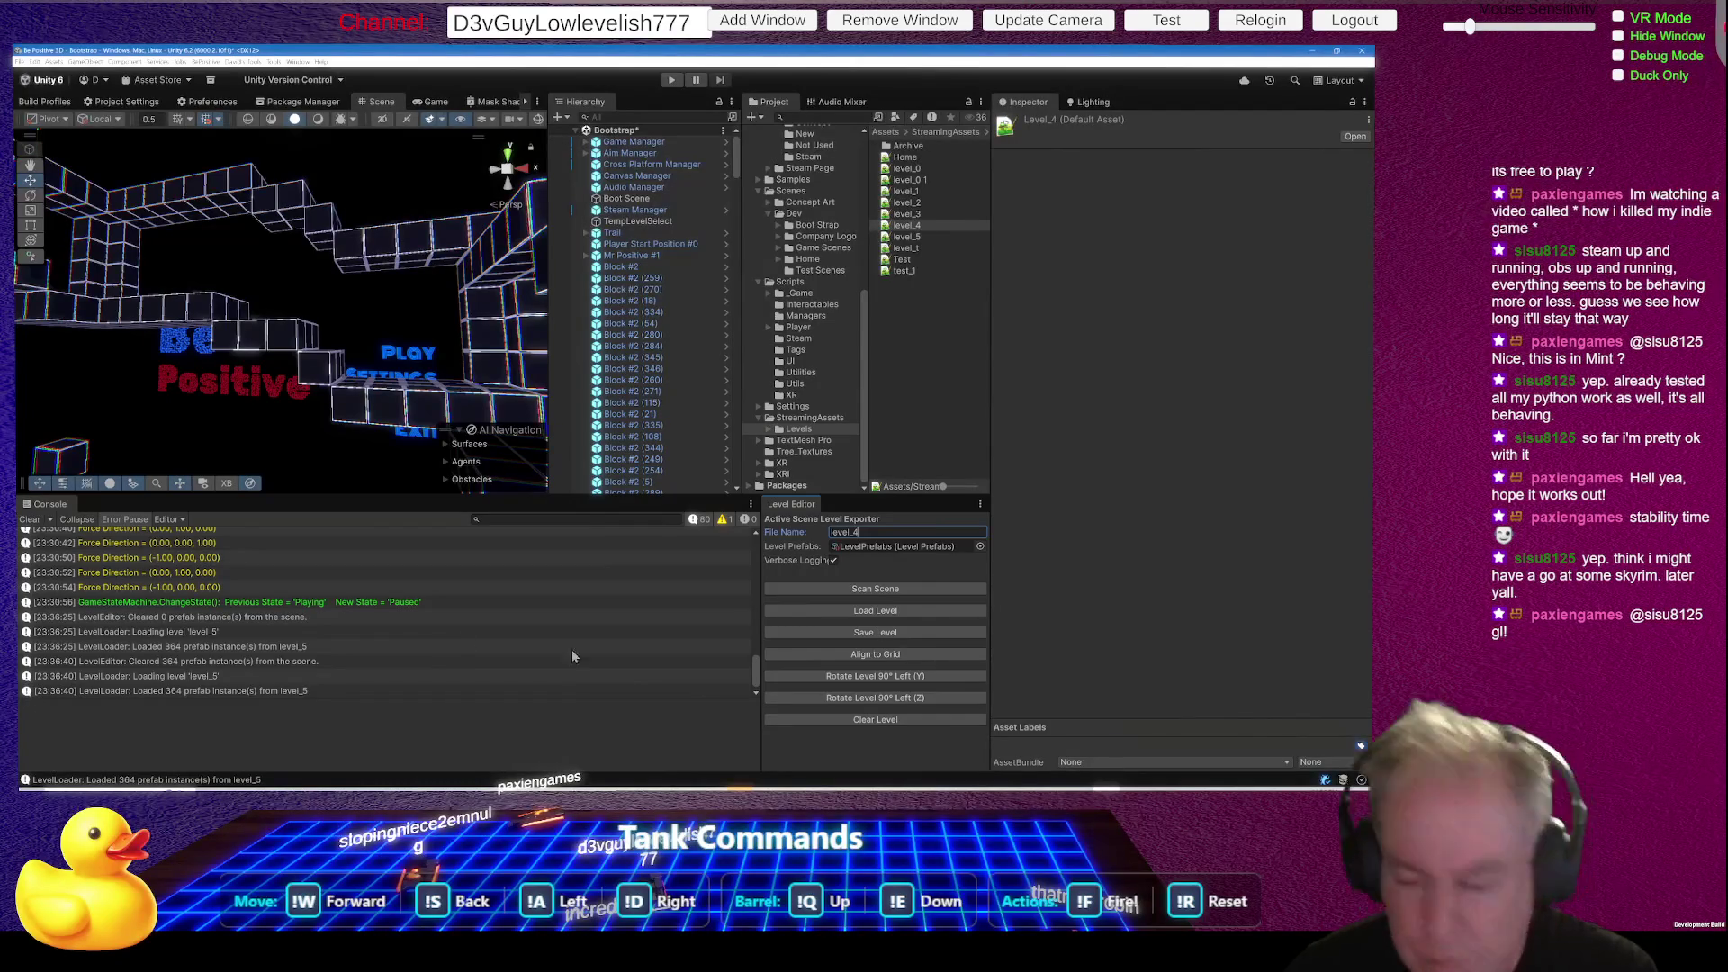
{"action": "left_click", "coordinate": [906, 616]}
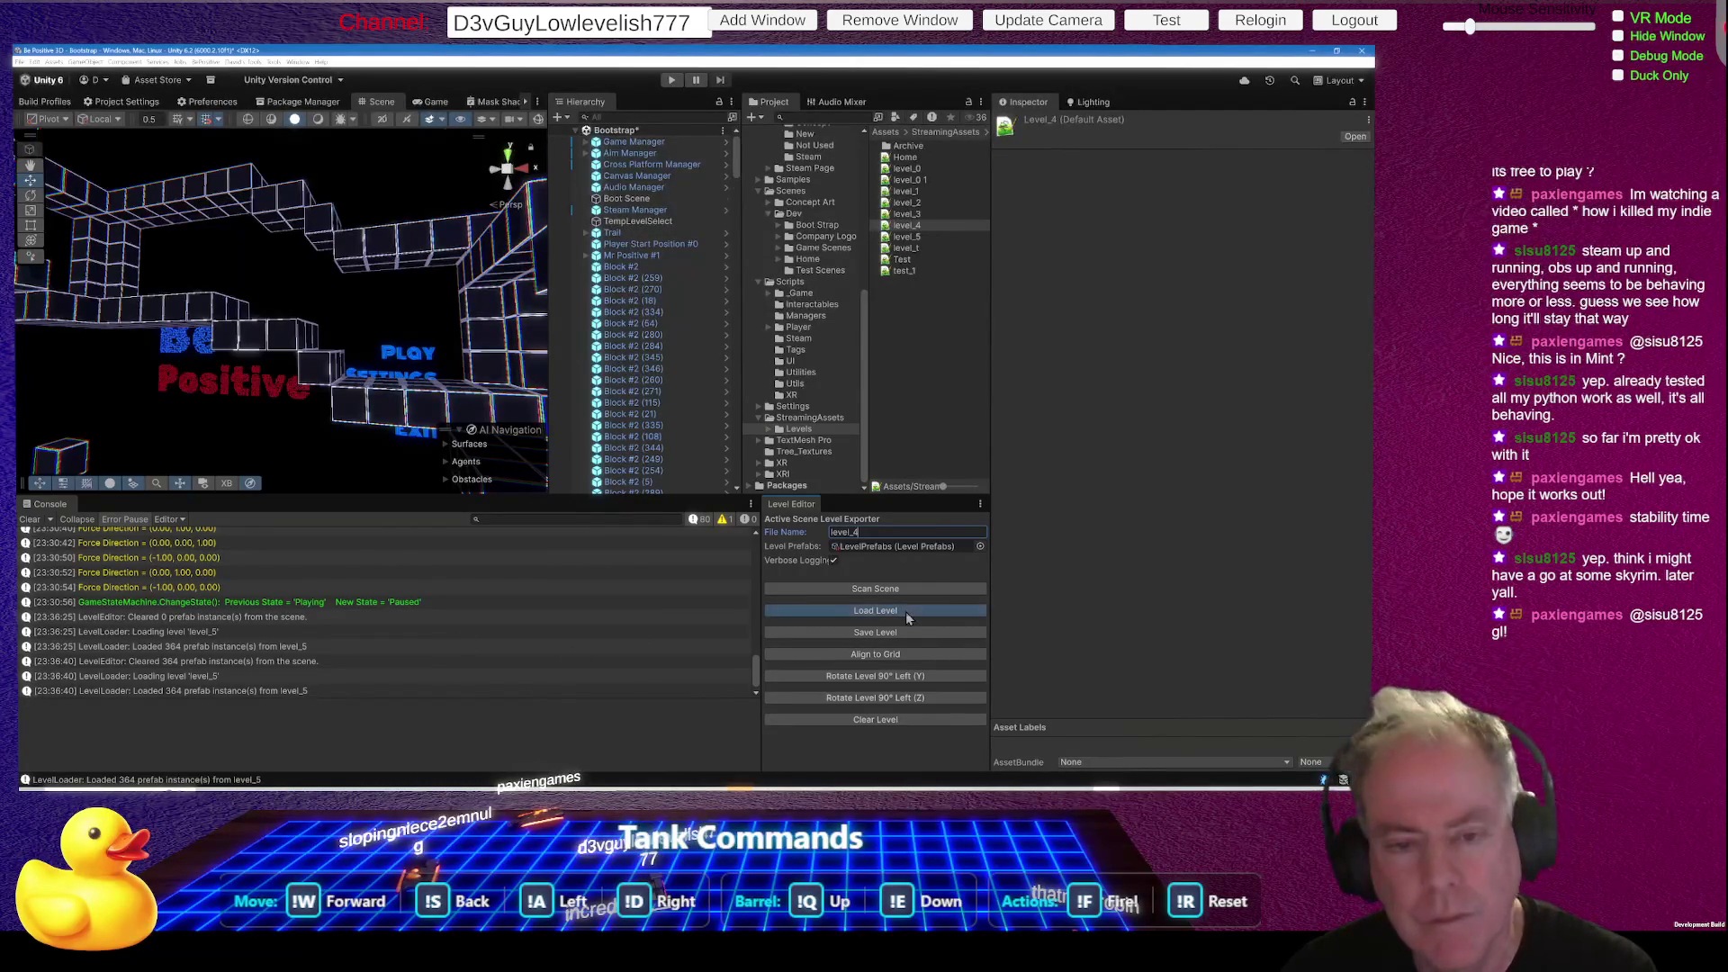
{"action": "mouse_move", "coordinate": [338, 295]}
{"action": "left_mouse_down"}
{"action": "mouse_move", "coordinate": [146, 369]}
{"action": "mouse_move", "coordinate": [130, 258]}
{"action": "left_mouse_up"}
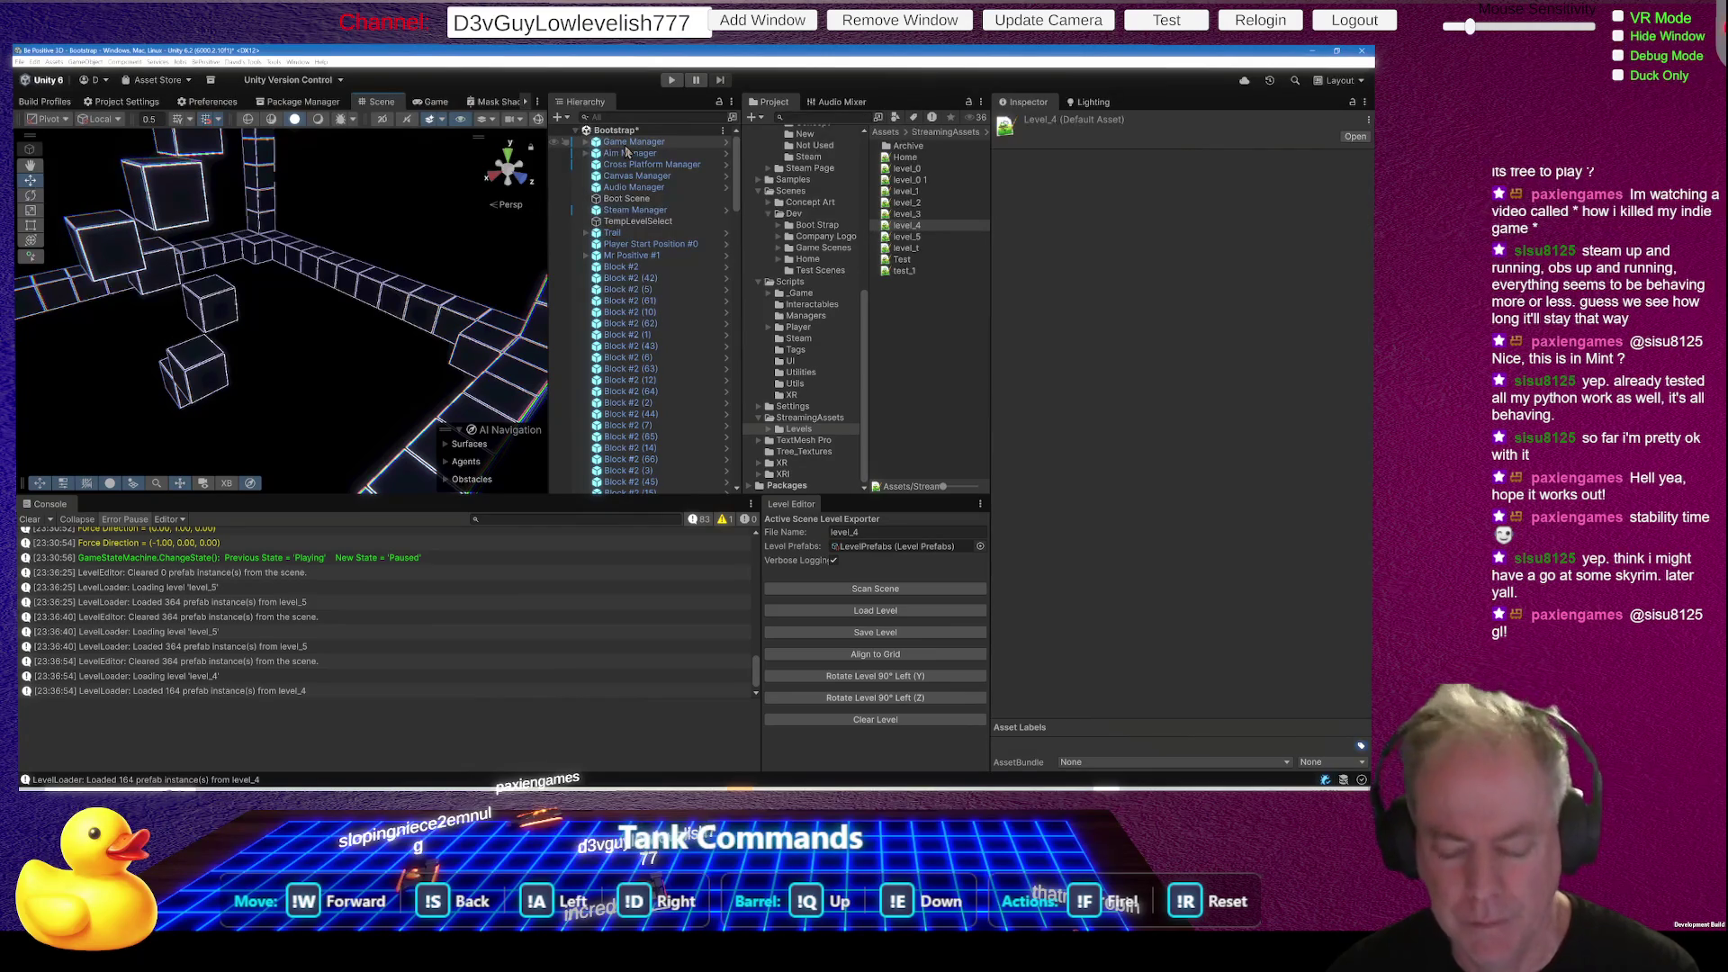
{"action": "key", "text": "ctrl+z"}
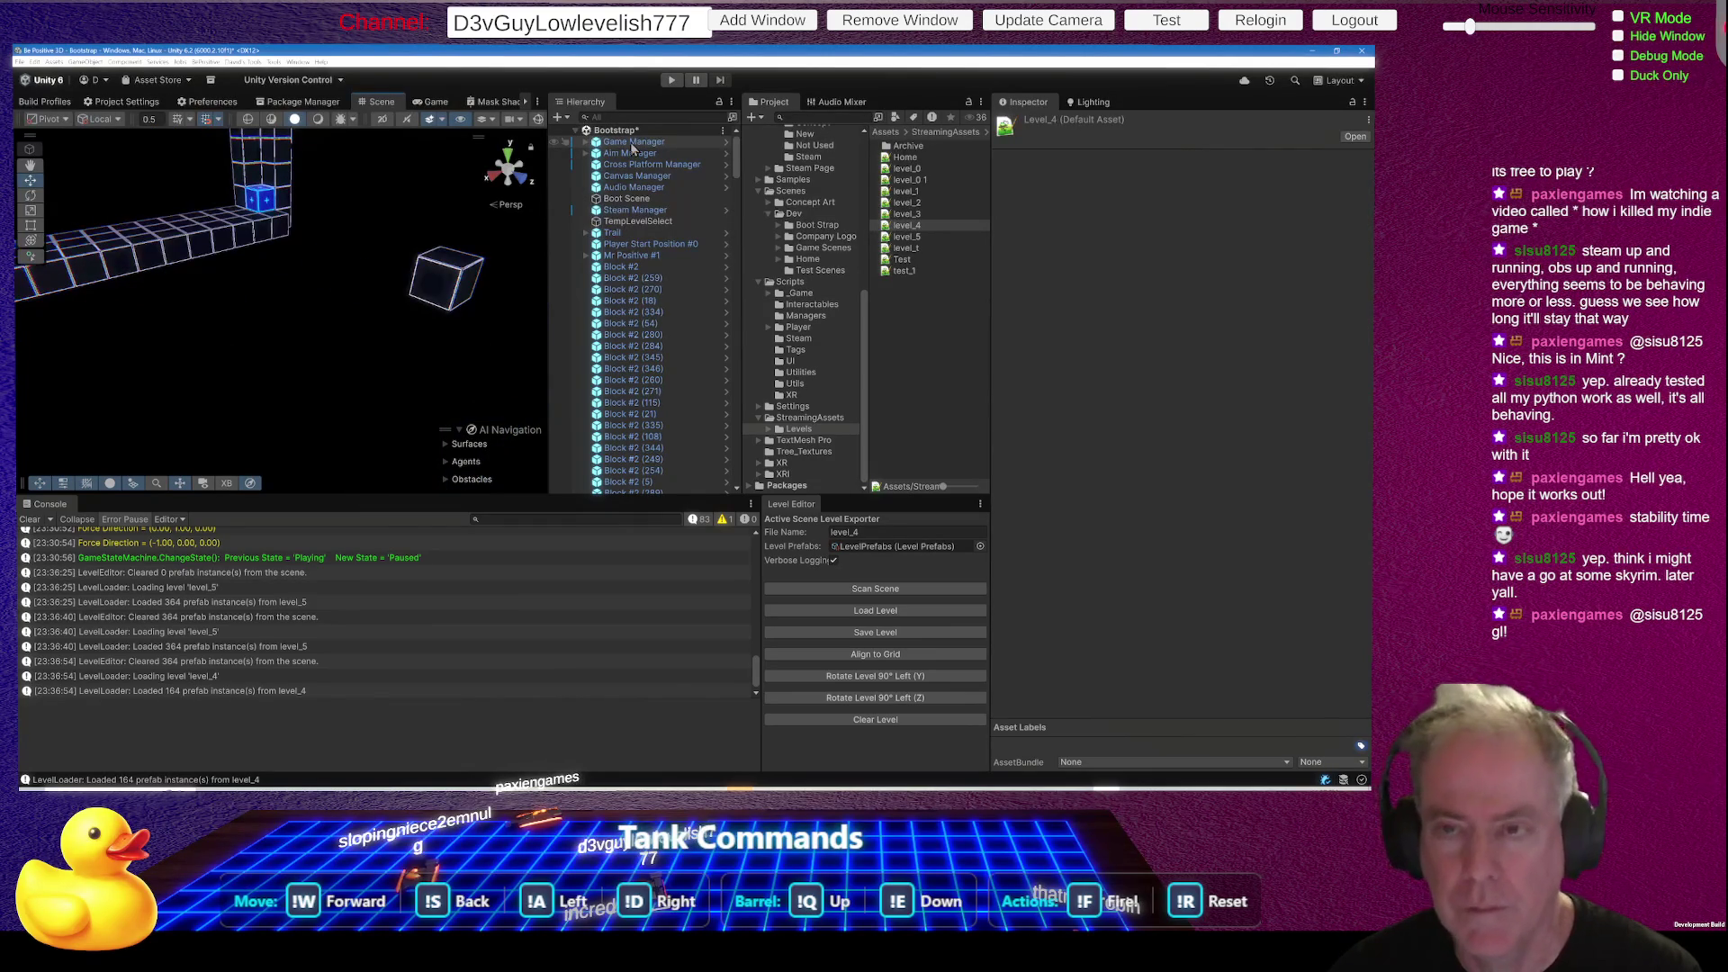
{"action": "key", "text": "ctrl+z"}
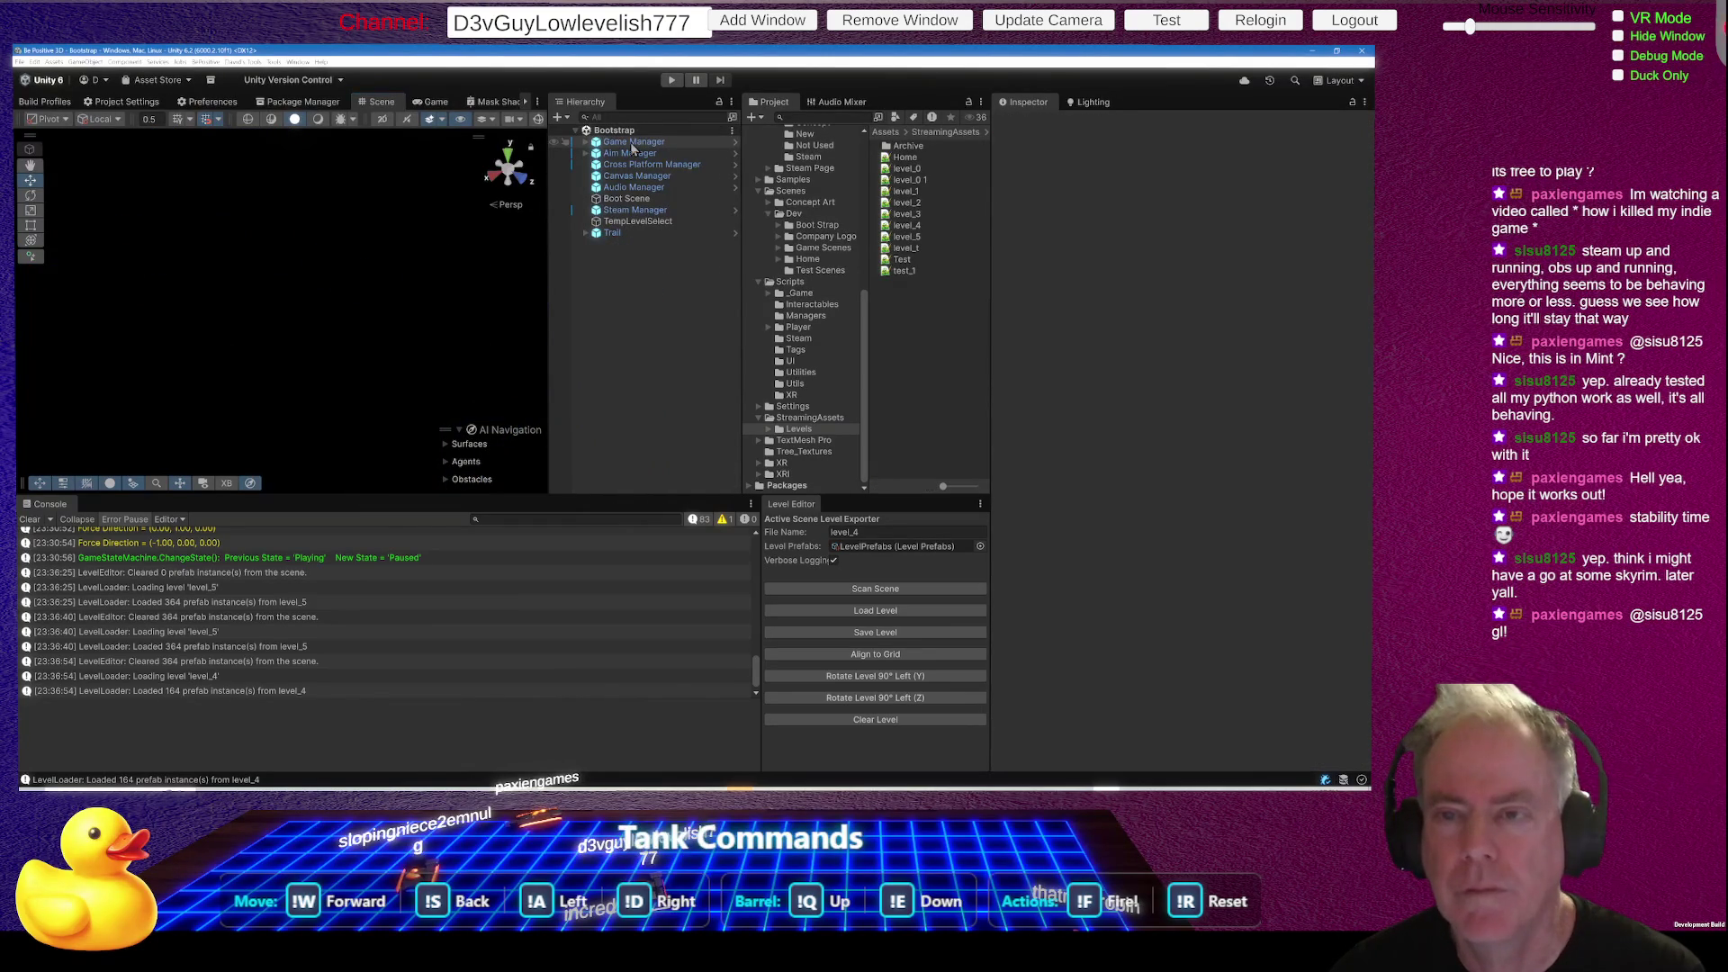
- Set the Game Manager's File Name to level_5, load it, and enter Play mode
{"action": "left_click", "coordinate": [632, 143]}
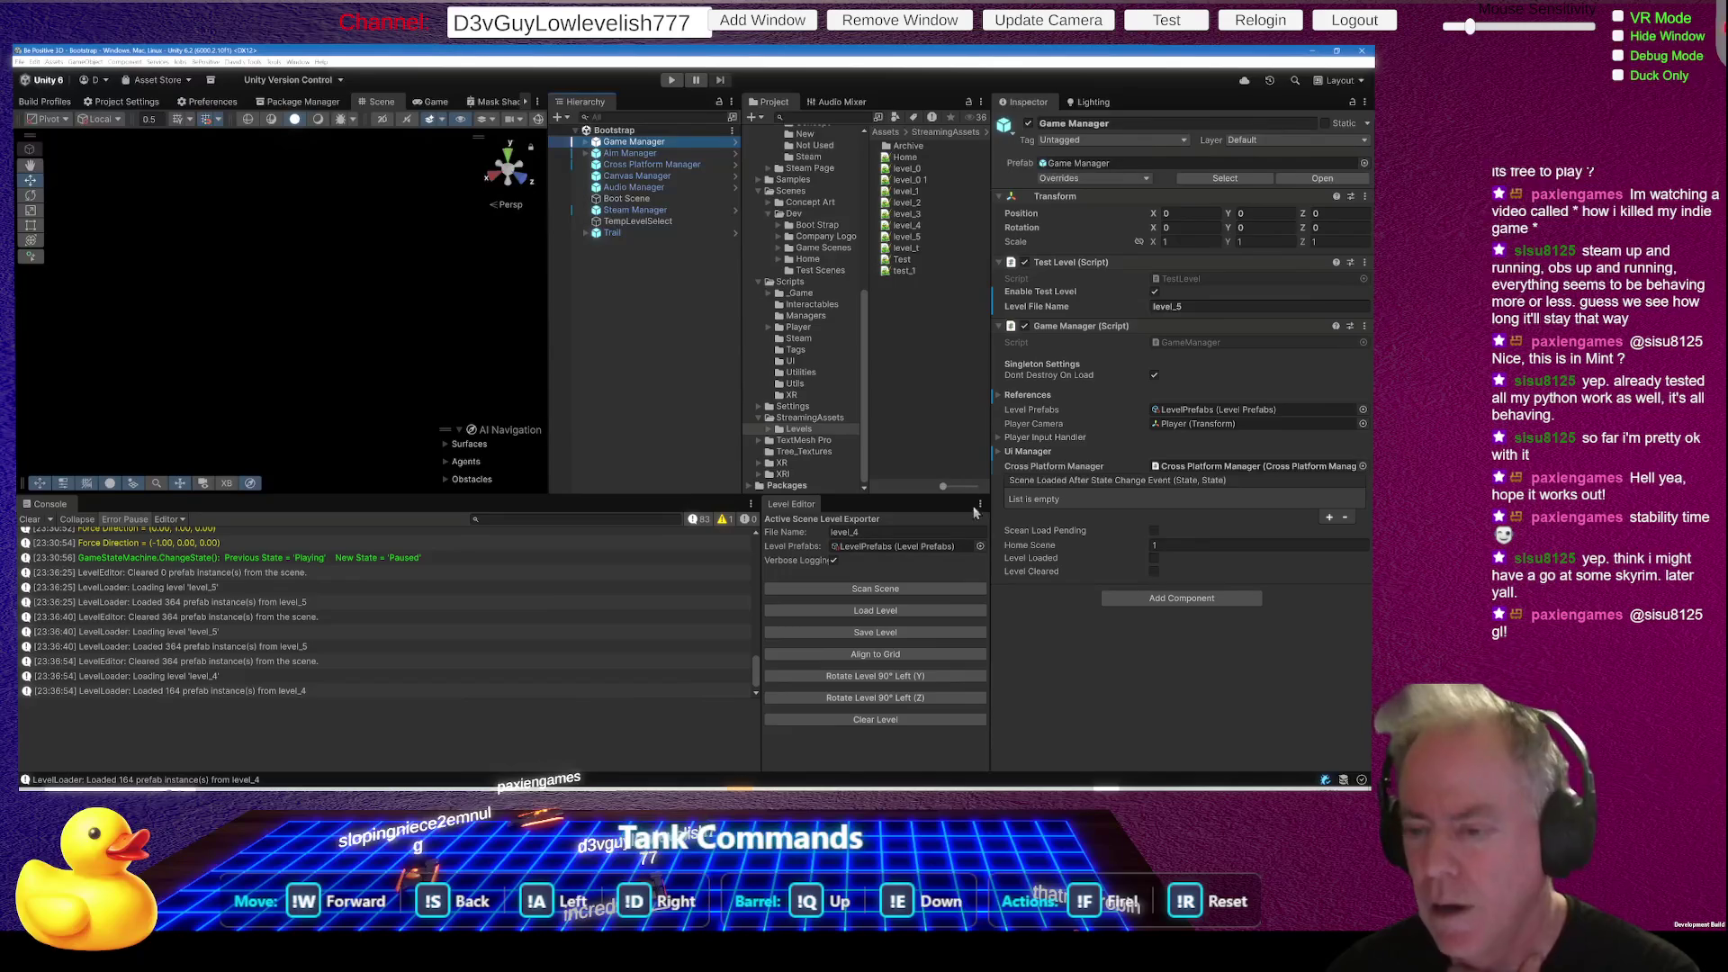
{"action": "left_click", "coordinate": [906, 531]}
{"action": "type", "text": "5"}
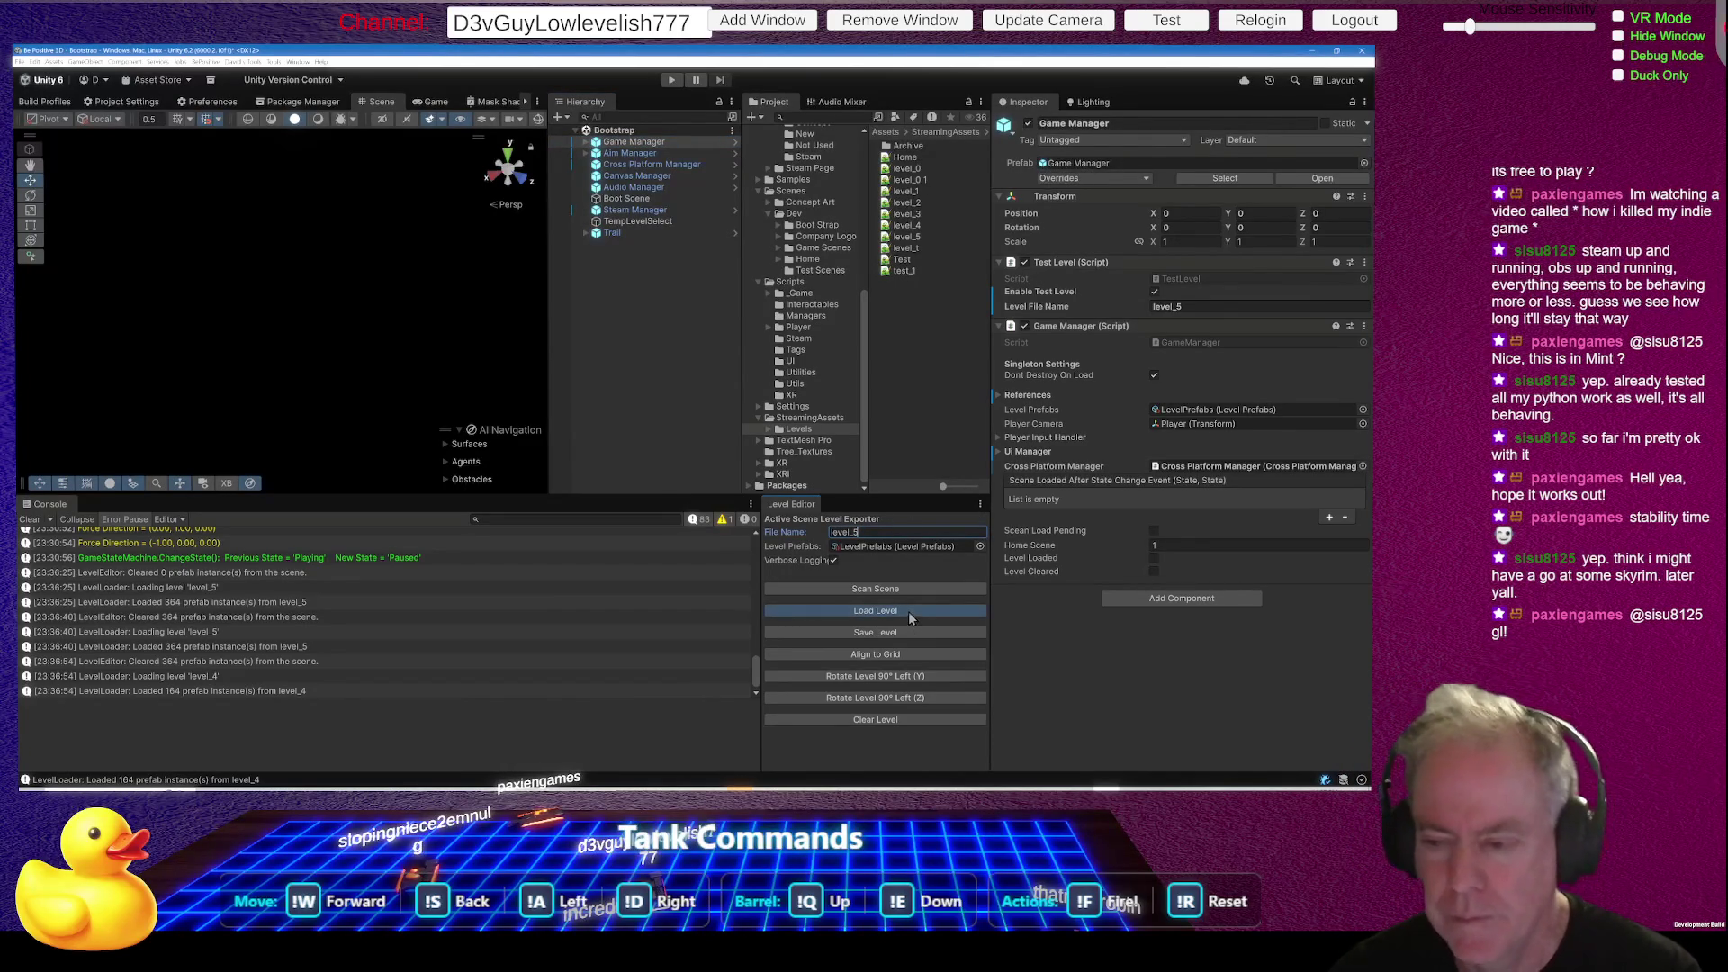
{"action": "left_click", "coordinate": [909, 612]}
{"action": "key", "text": "ctrl+p"}
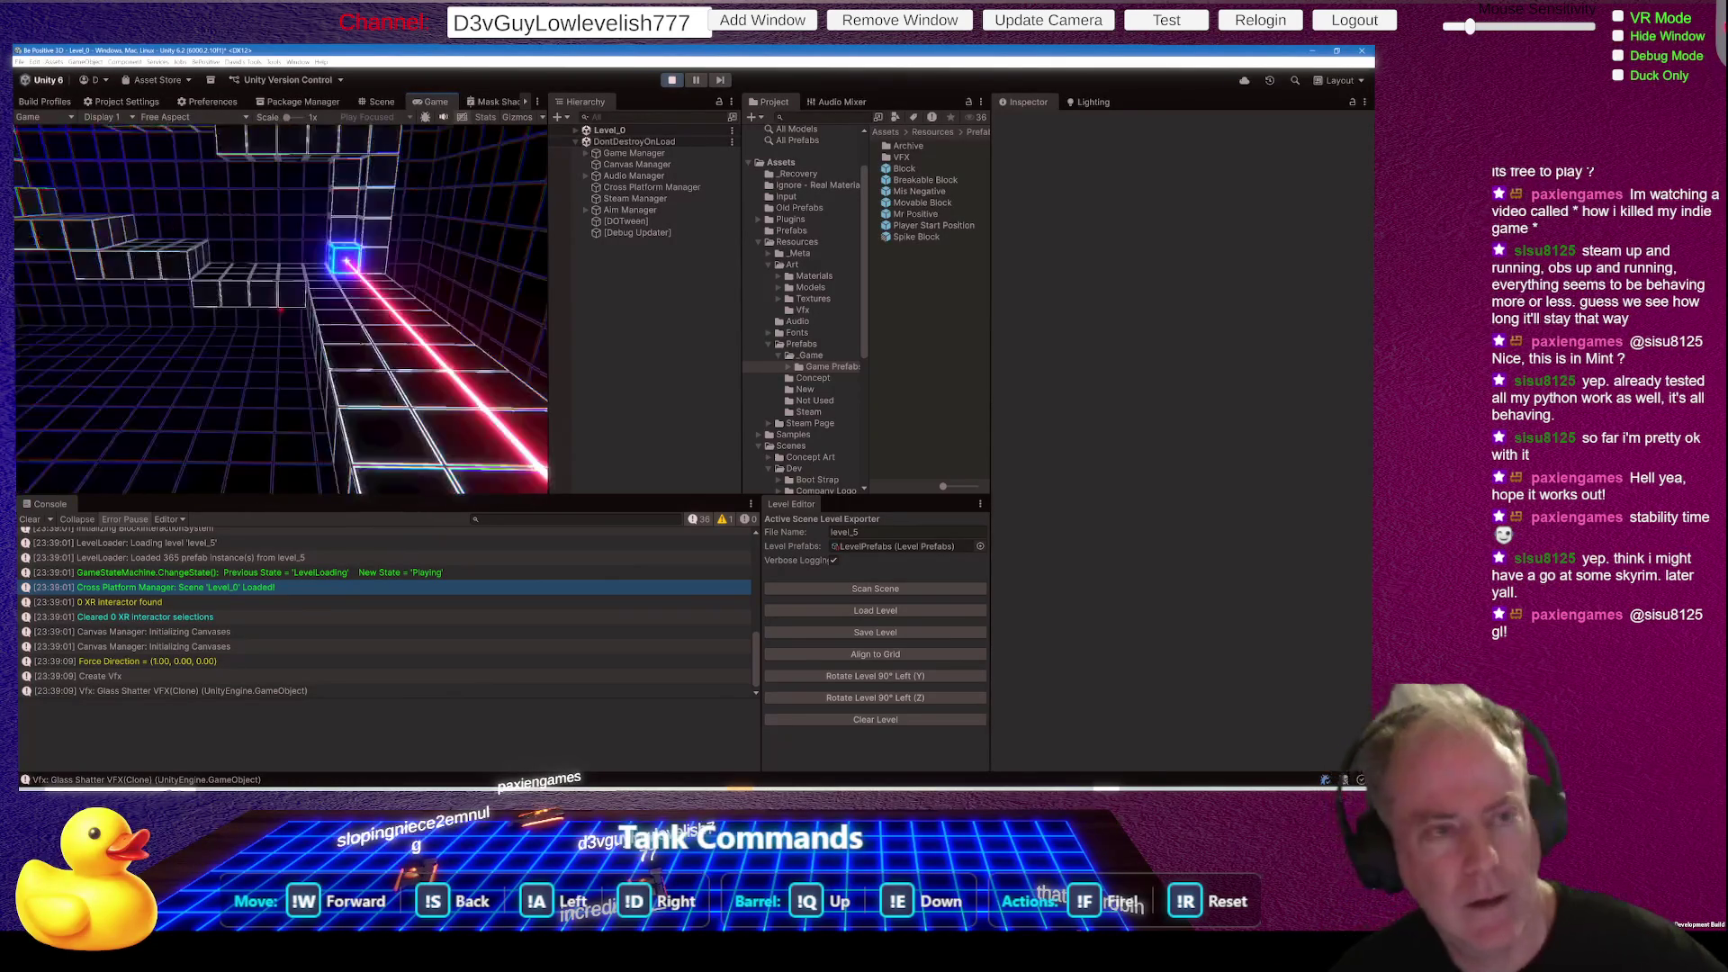
- Pause the running game and show the Windows Build Profiles with the build's scenes
{"action": "key", "text": "Escape"}
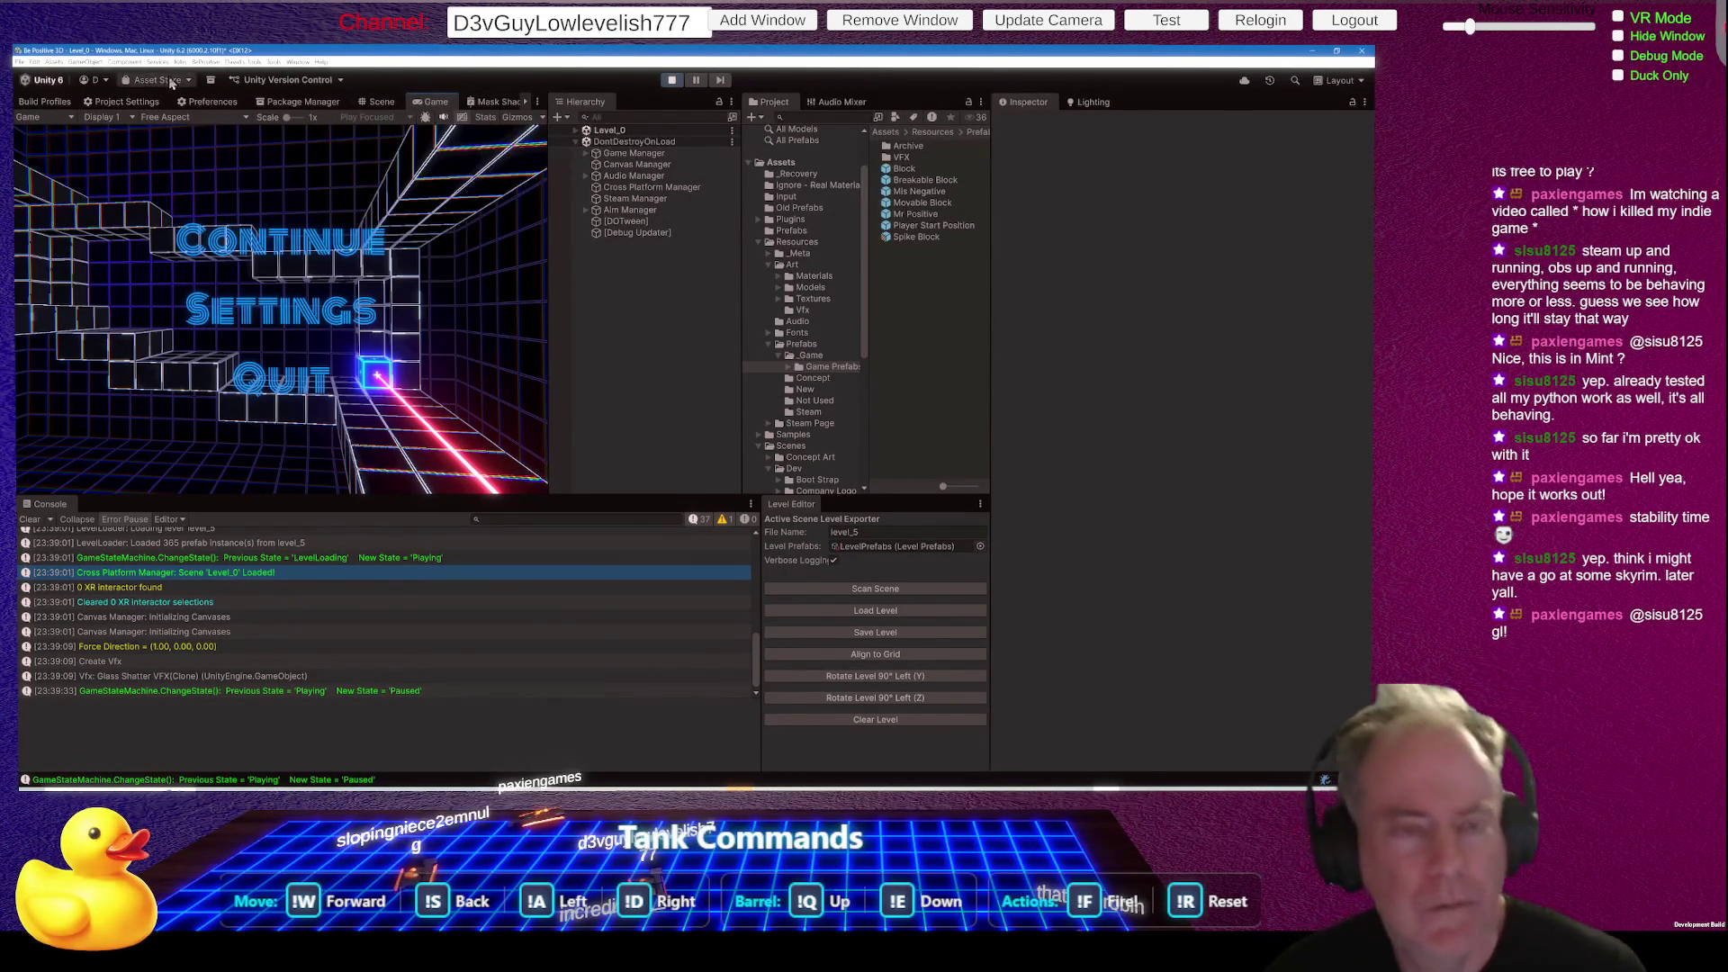
{"action": "left_click", "coordinate": [55, 103]}
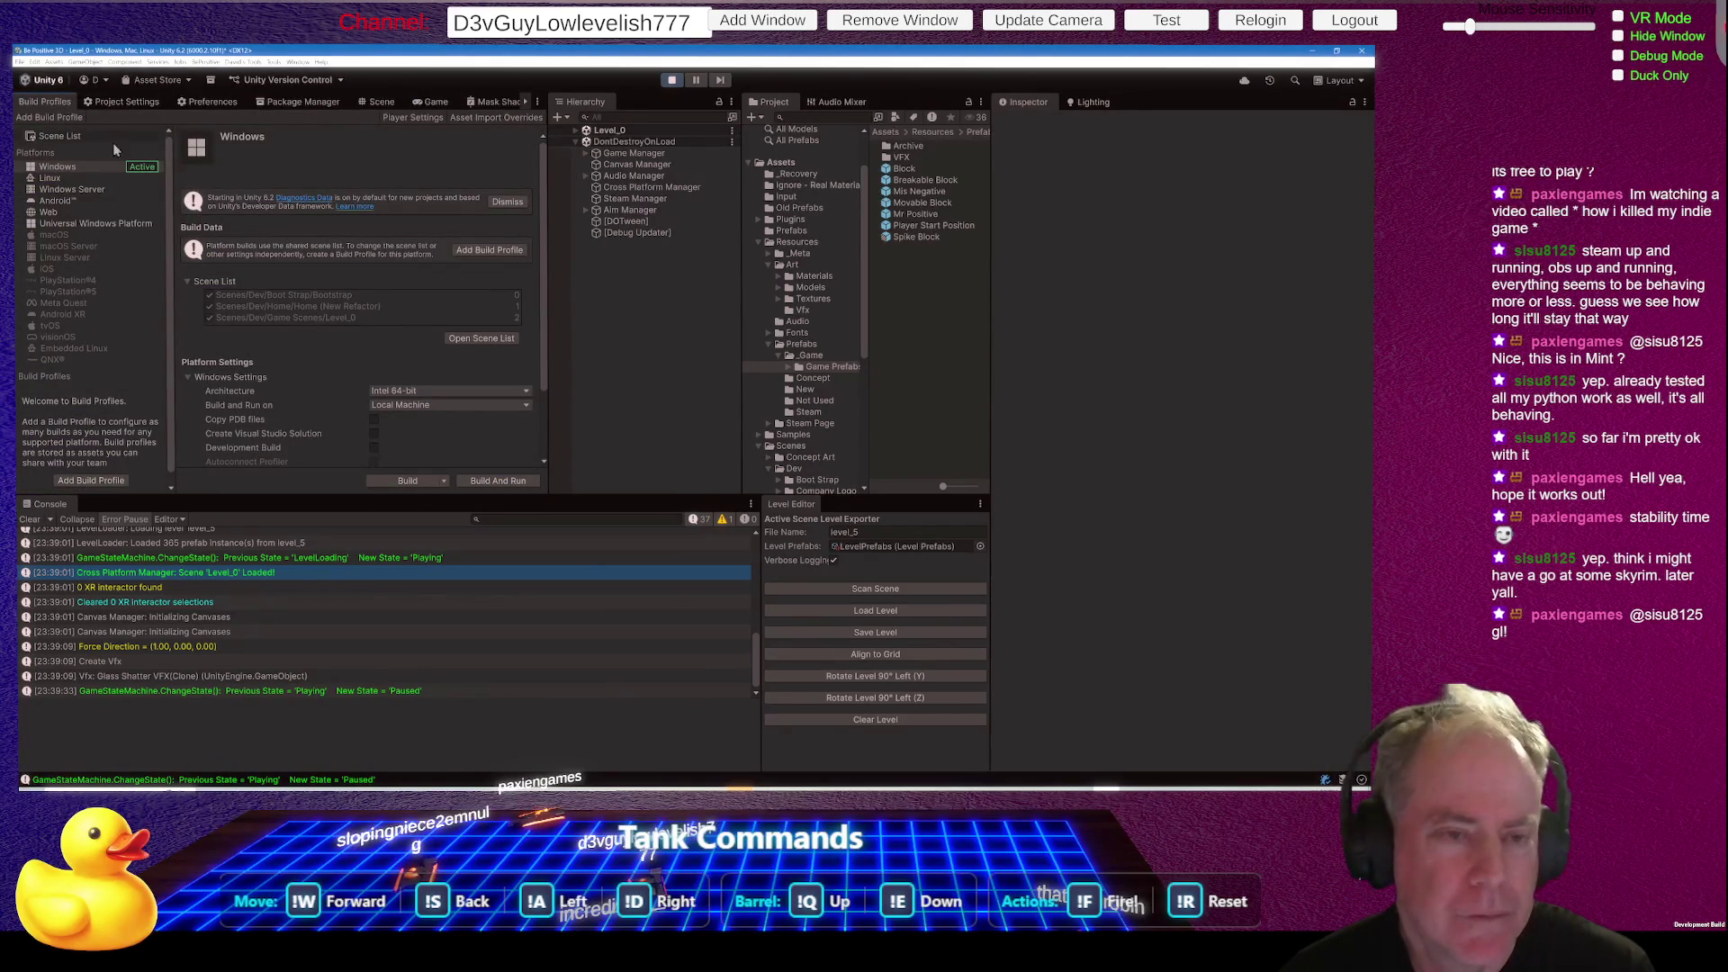
- Select Web in the Platforms list and switch the project's build target to it
{"action": "left_click", "coordinate": [49, 212]}
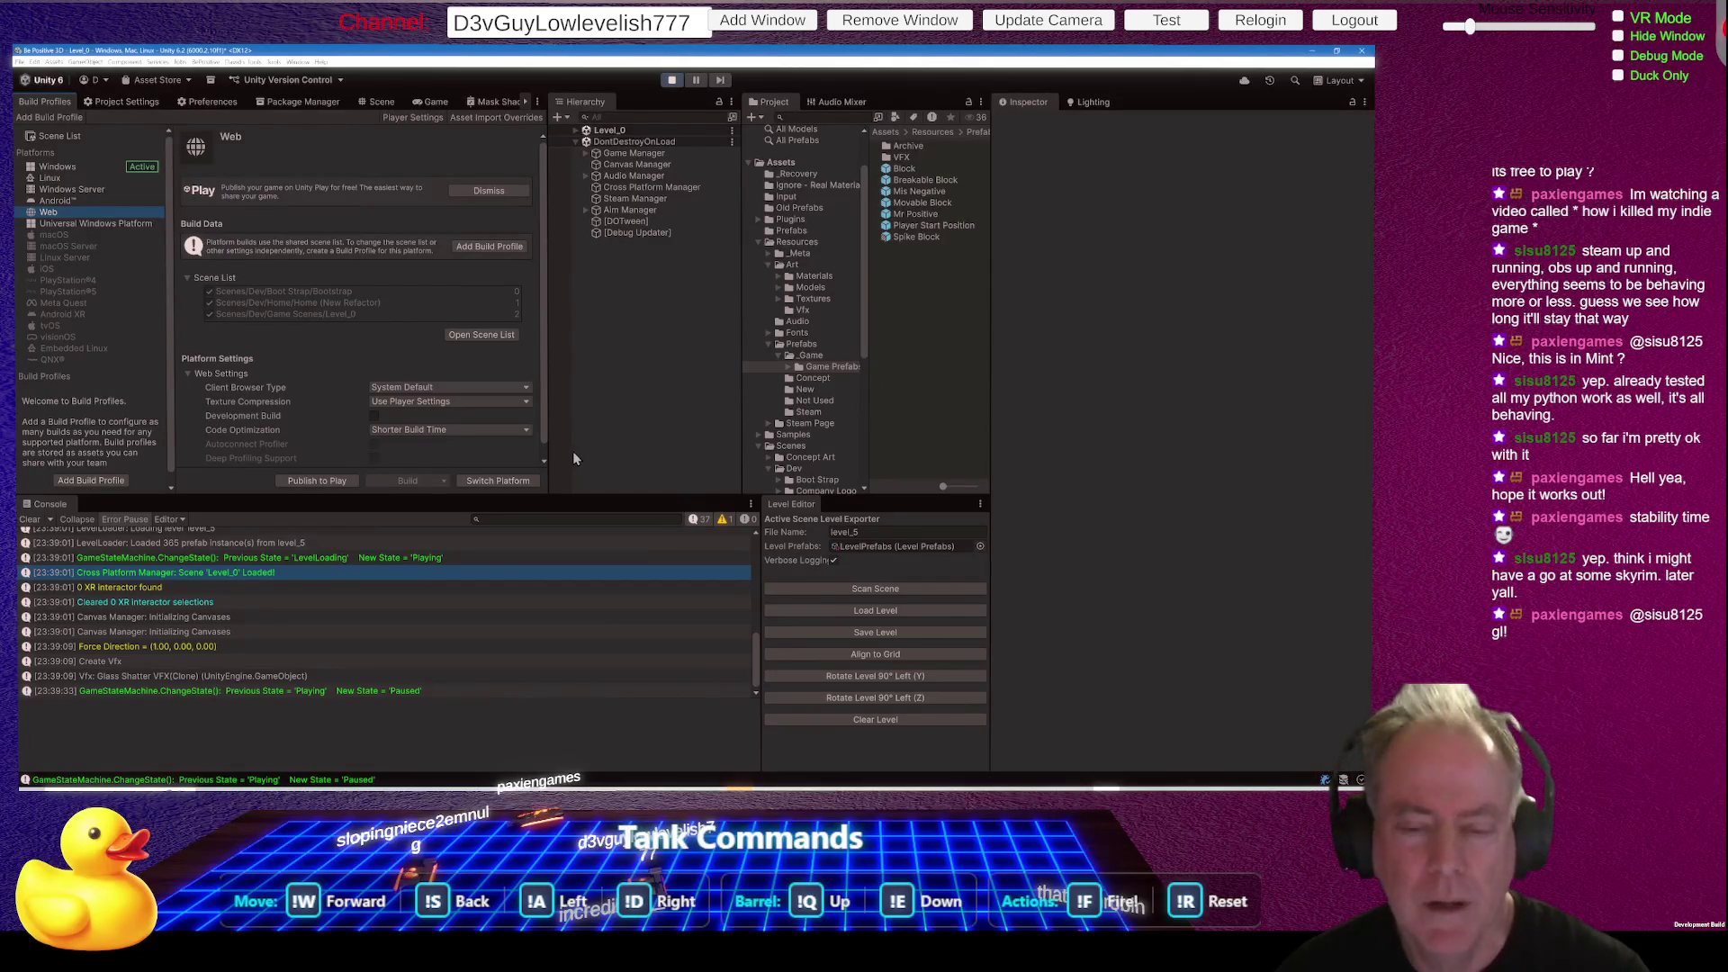
{"action": "left_click", "coordinate": [510, 486]}
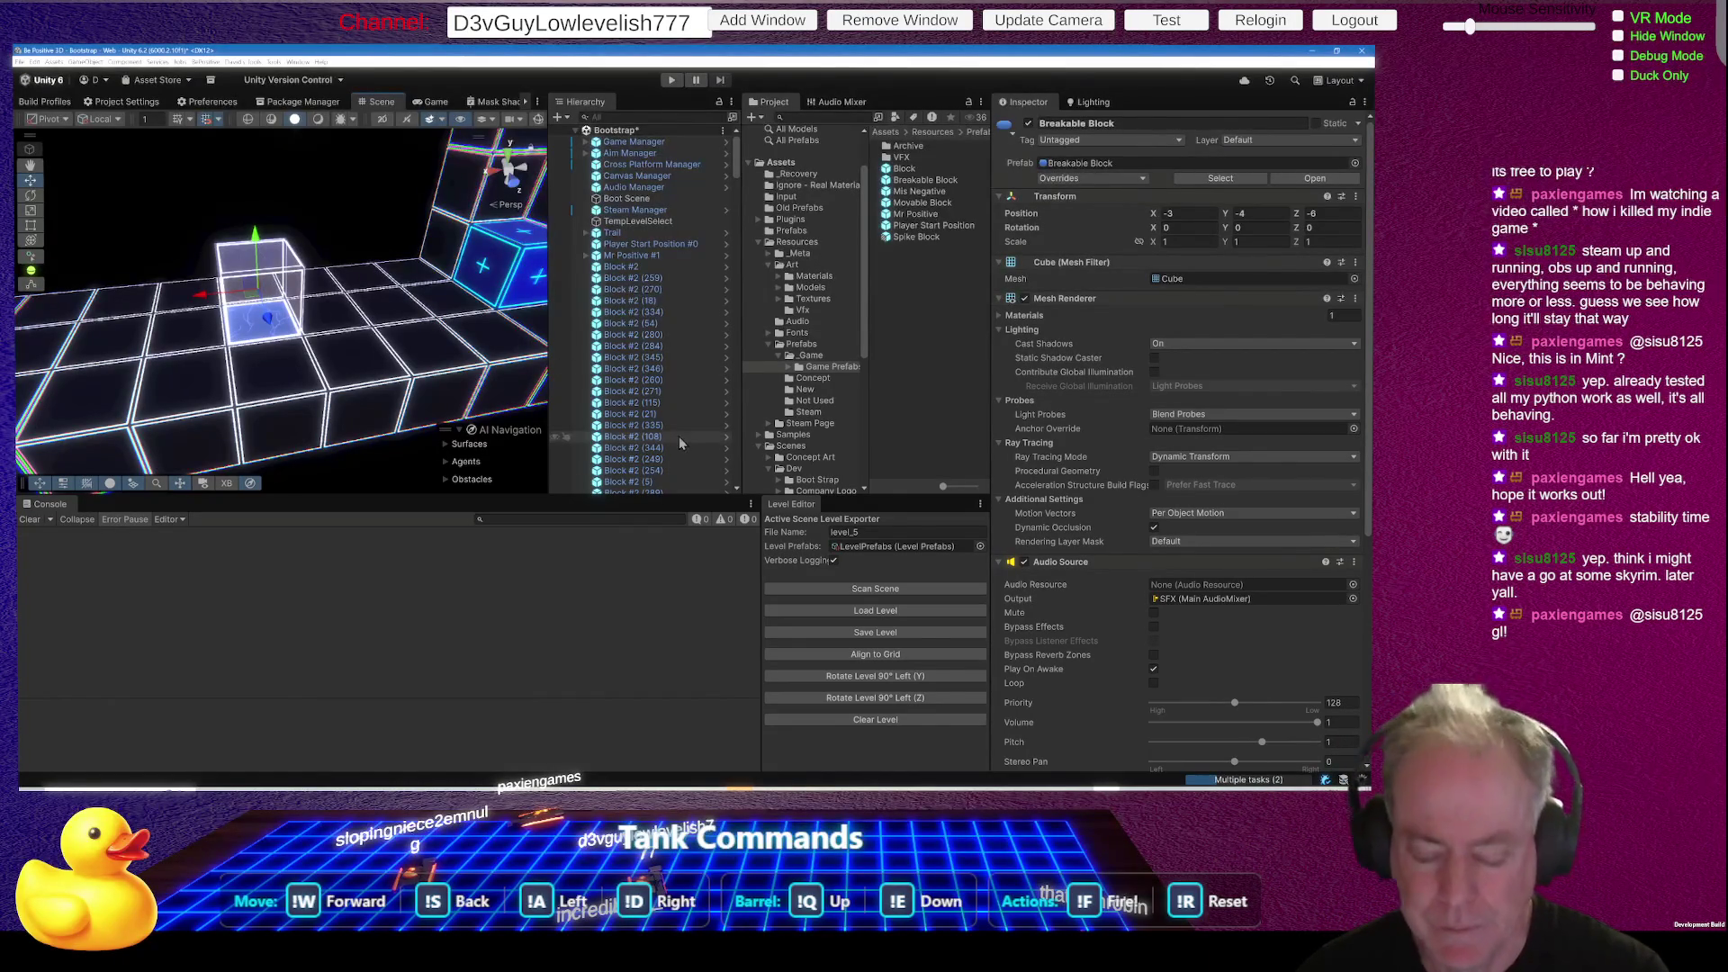
- Undo to clear the blocks, reload level_5 with Load Level, then undo that load too
{"action": "key", "text": "ctrl+z"}
{"action": "key", "text": "ctrl+z"}
{"action": "key", "text": "ctrl+z"}
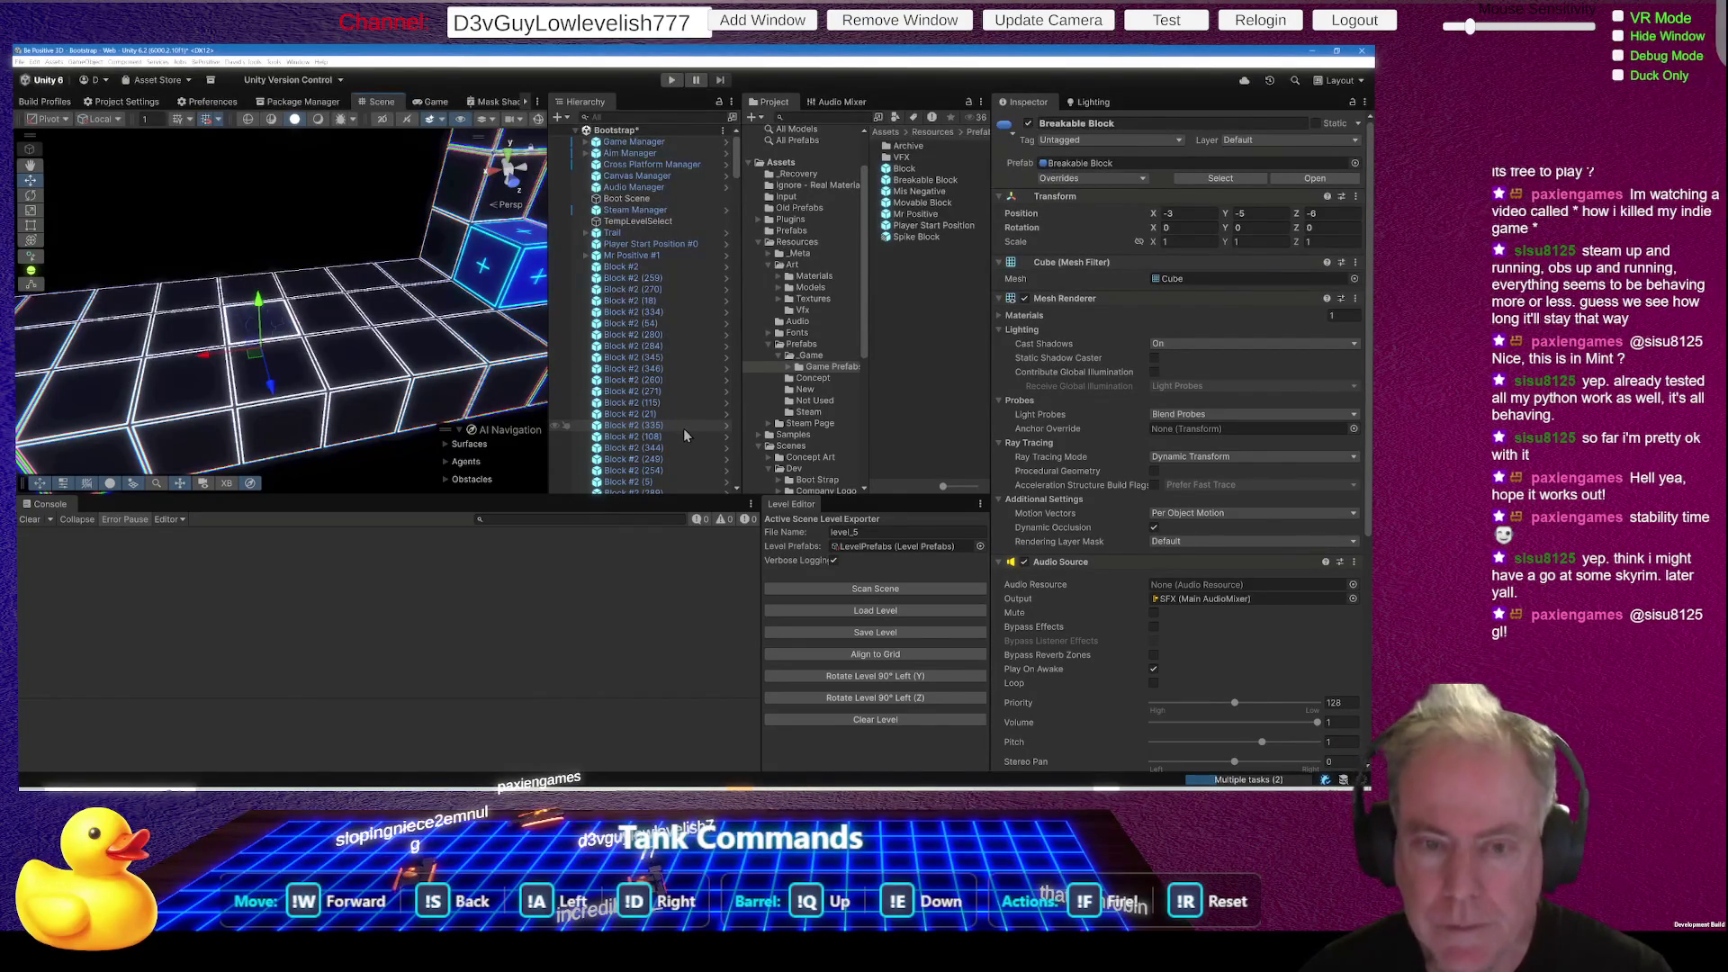
{"action": "key", "text": "ctrl+z"}
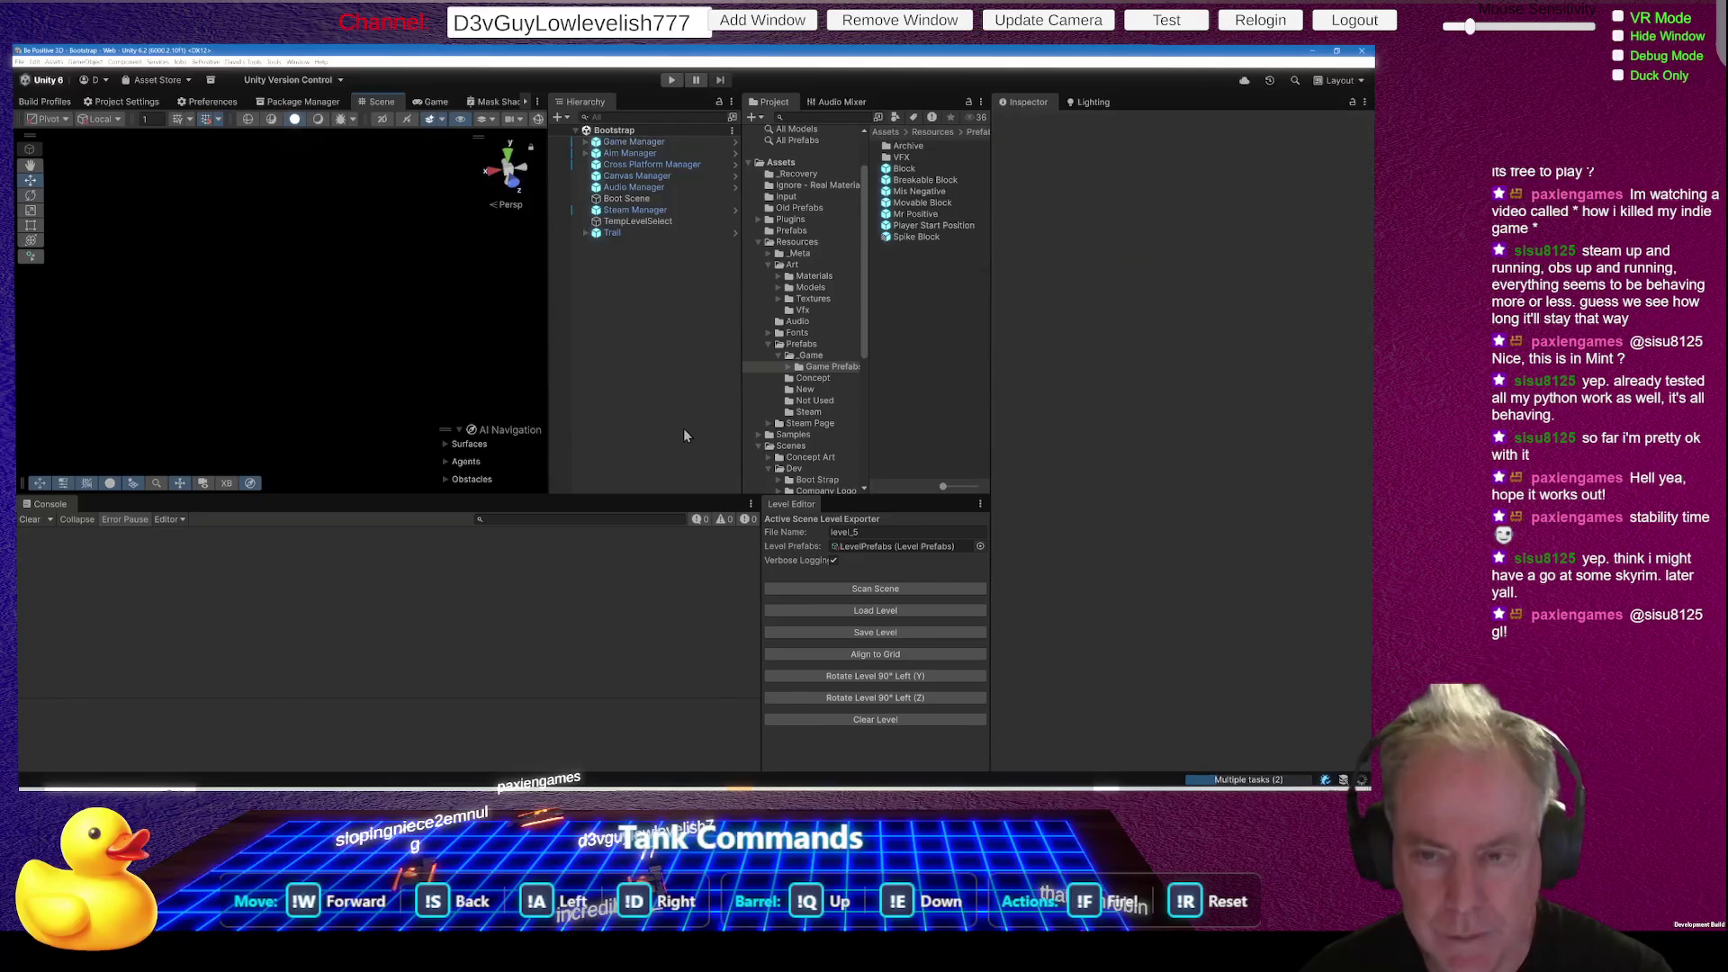
{"action": "left_click", "coordinate": [912, 612]}
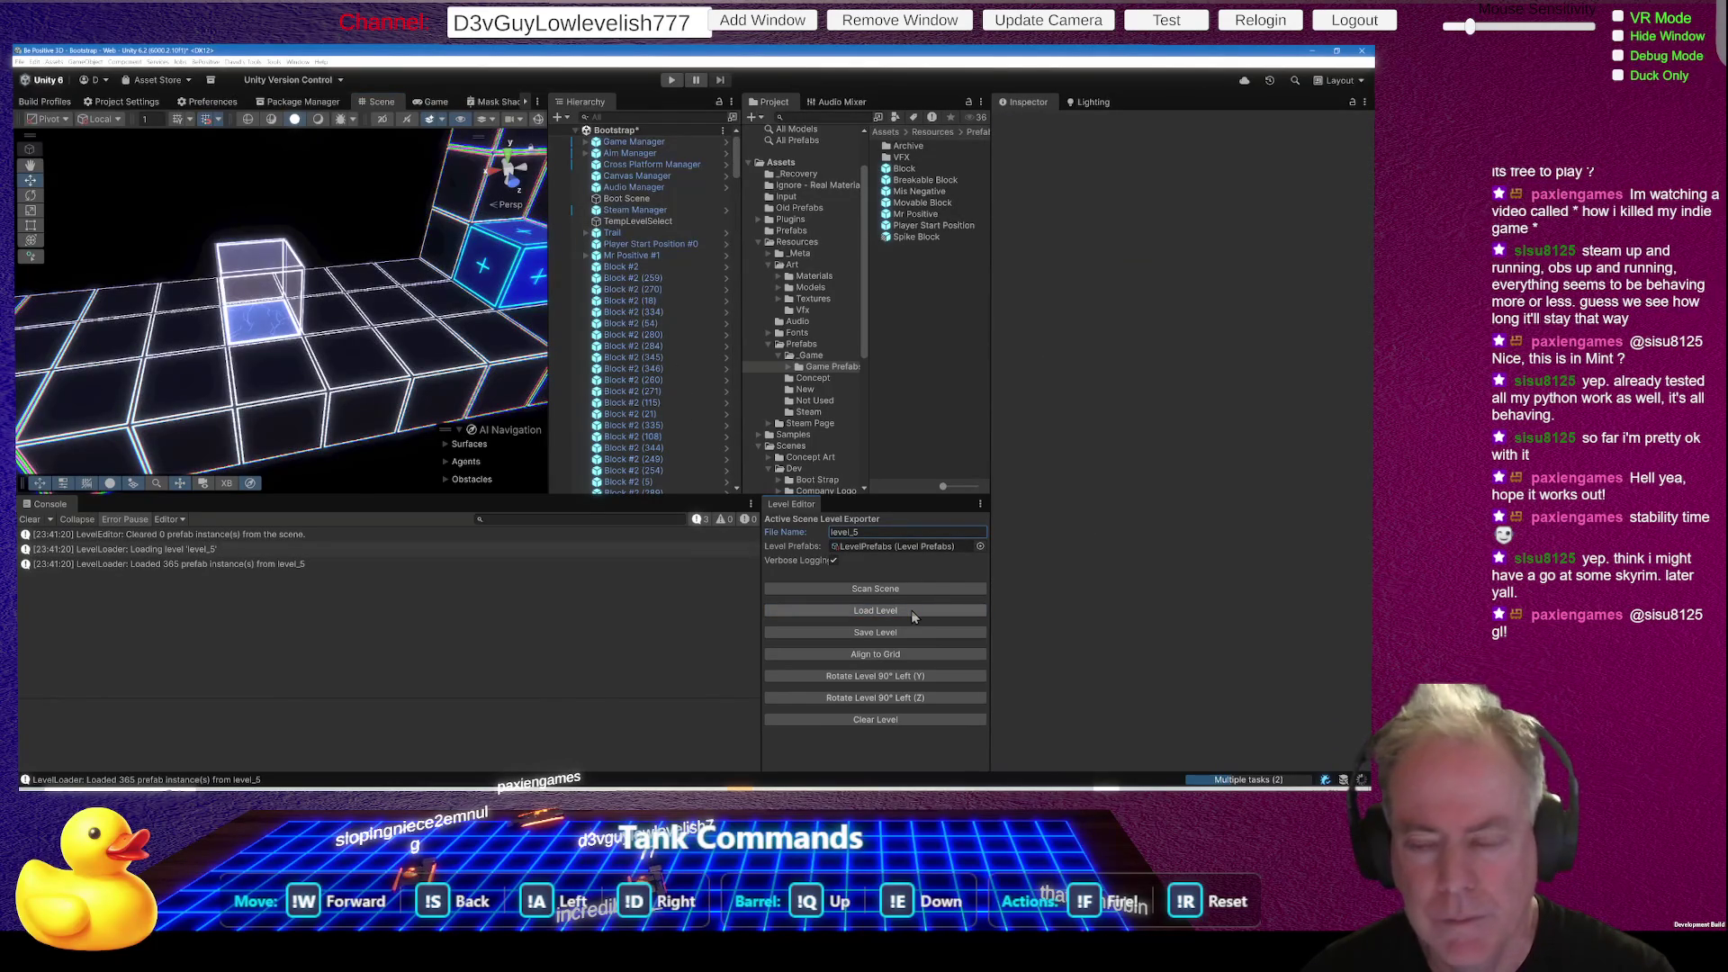
{"action": "key", "text": "ctrl+z"}
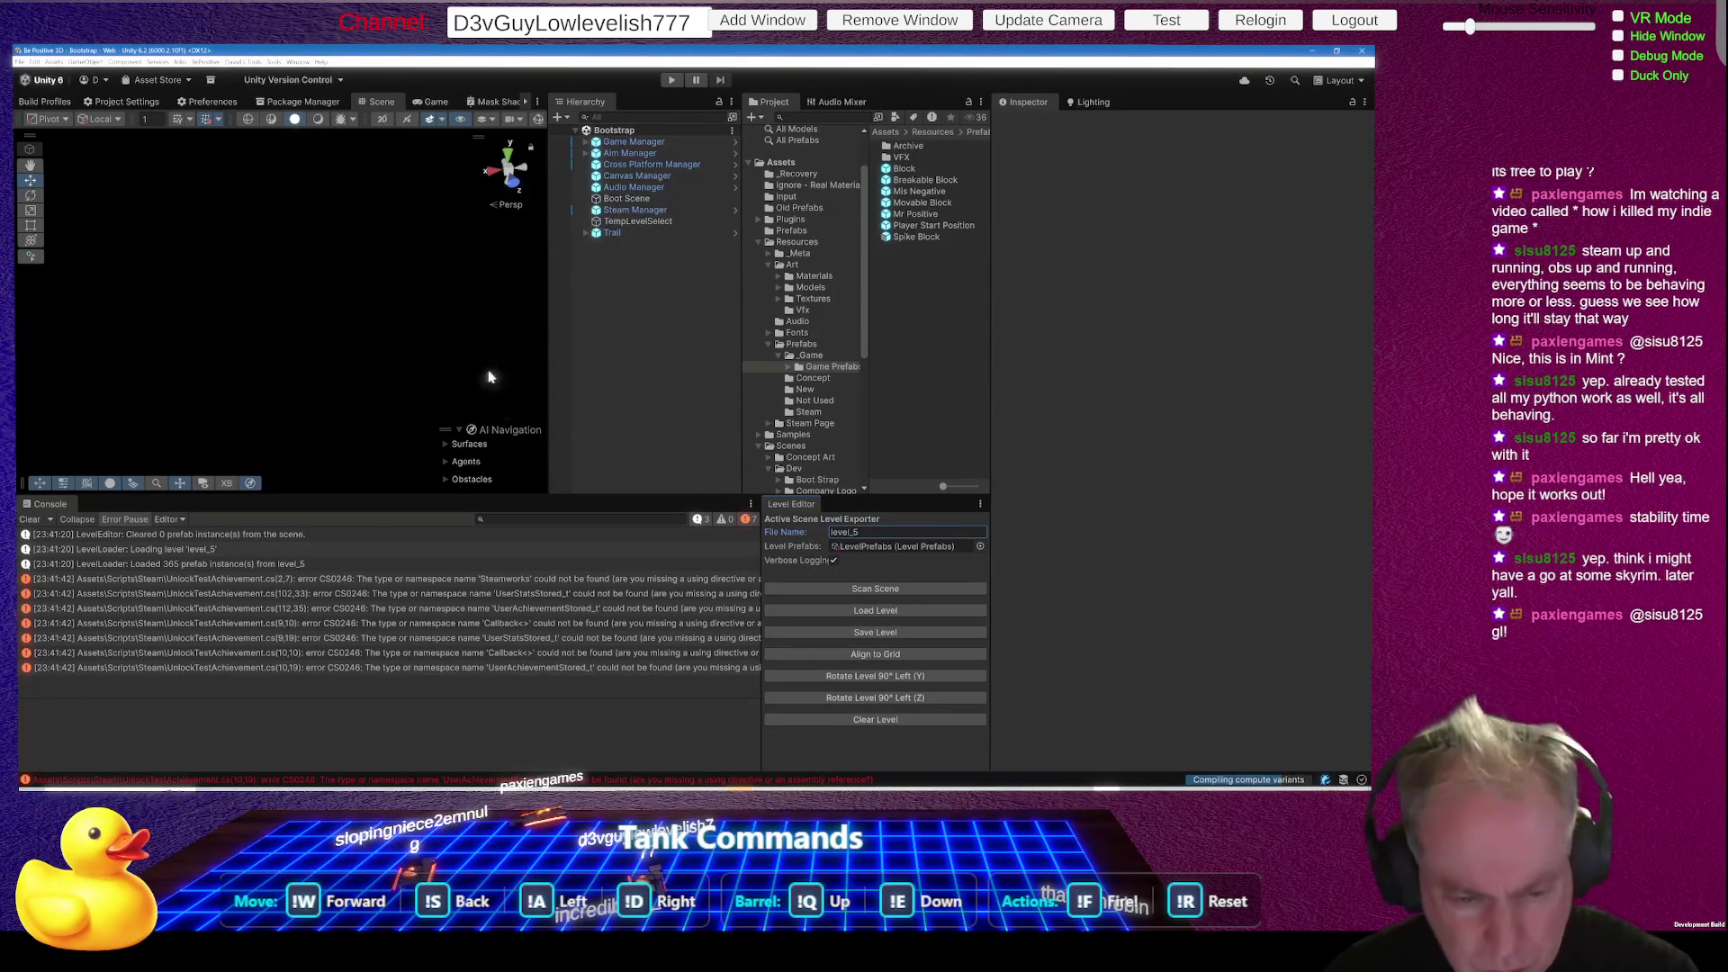
- Widen the Console and open UnlockTestAchievement.cs in Rider from its first CS0246 error
{"action": "left_click_drag", "start_coordinate": [761, 618], "coordinate": [846, 621]}
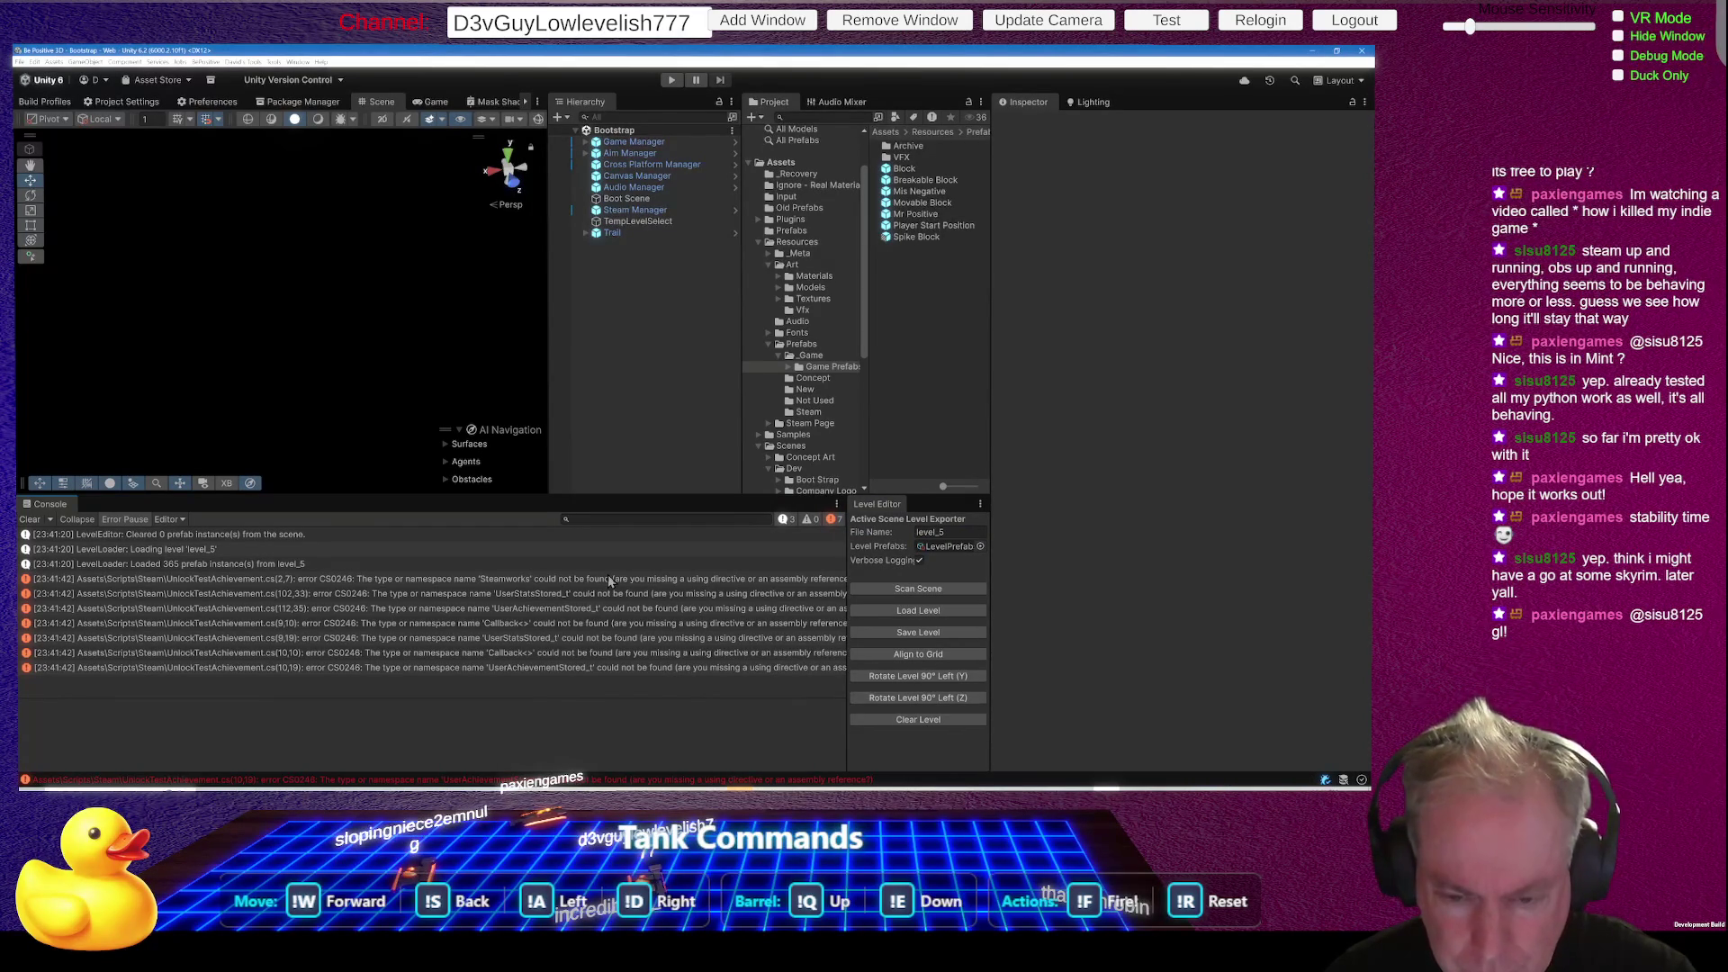
{"action": "left_click", "coordinate": [608, 581]}
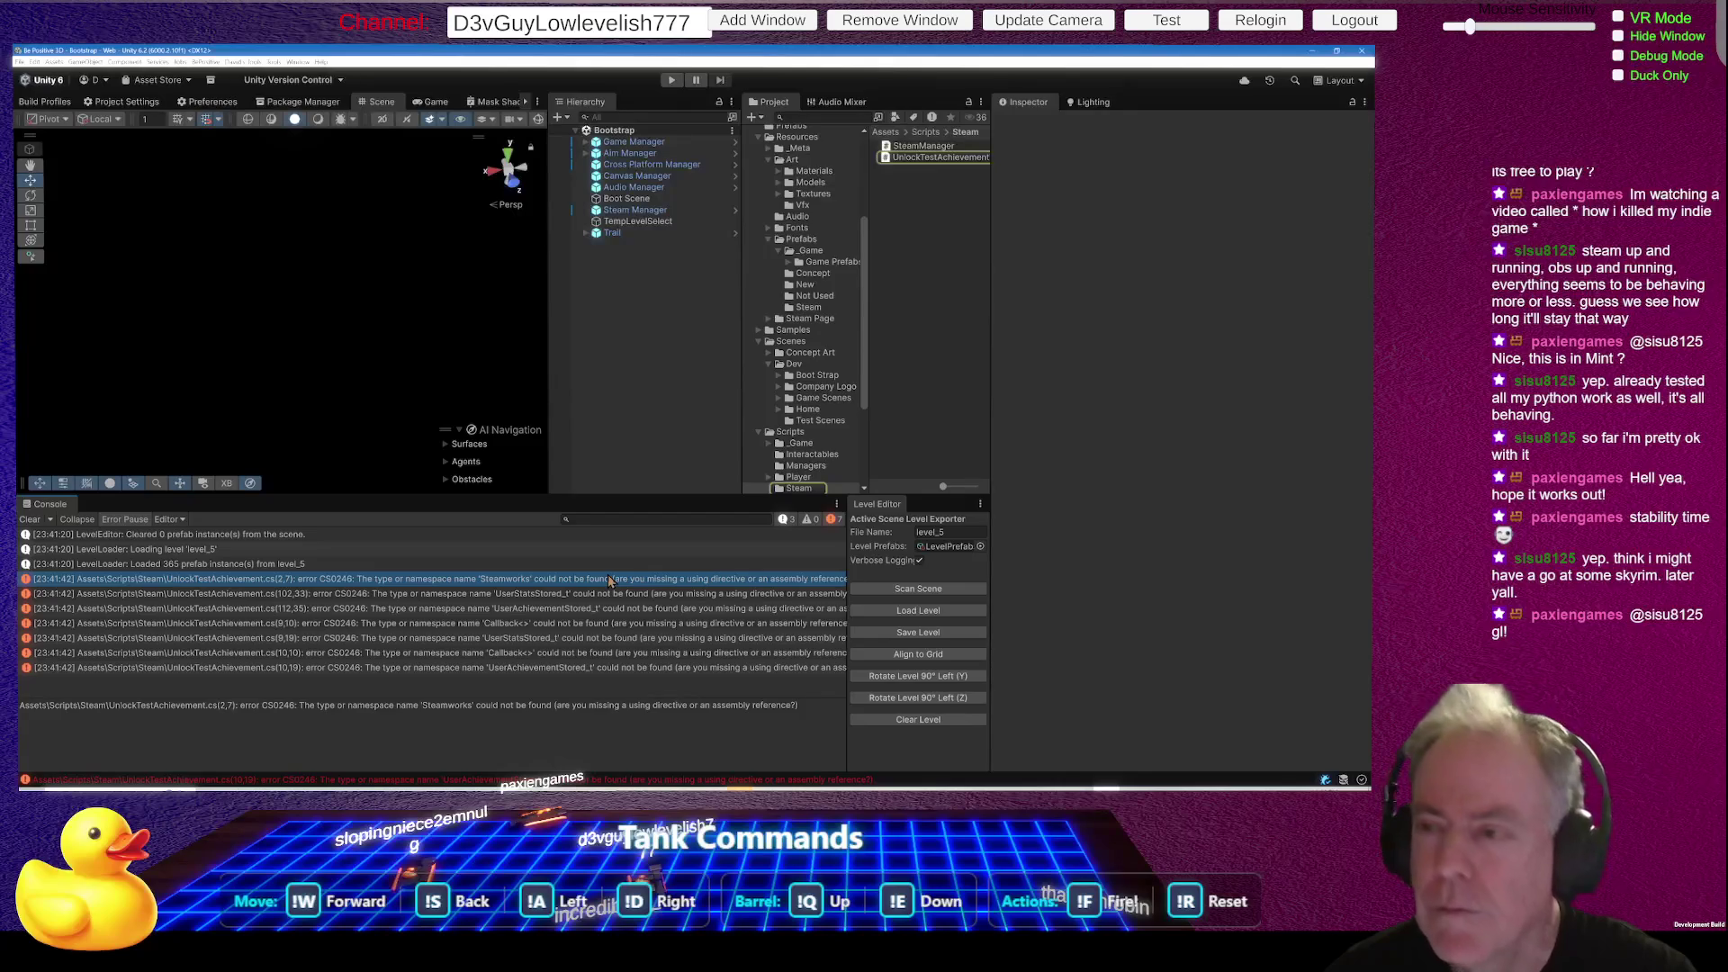
{"action": "double_click", "coordinate": [608, 580]}
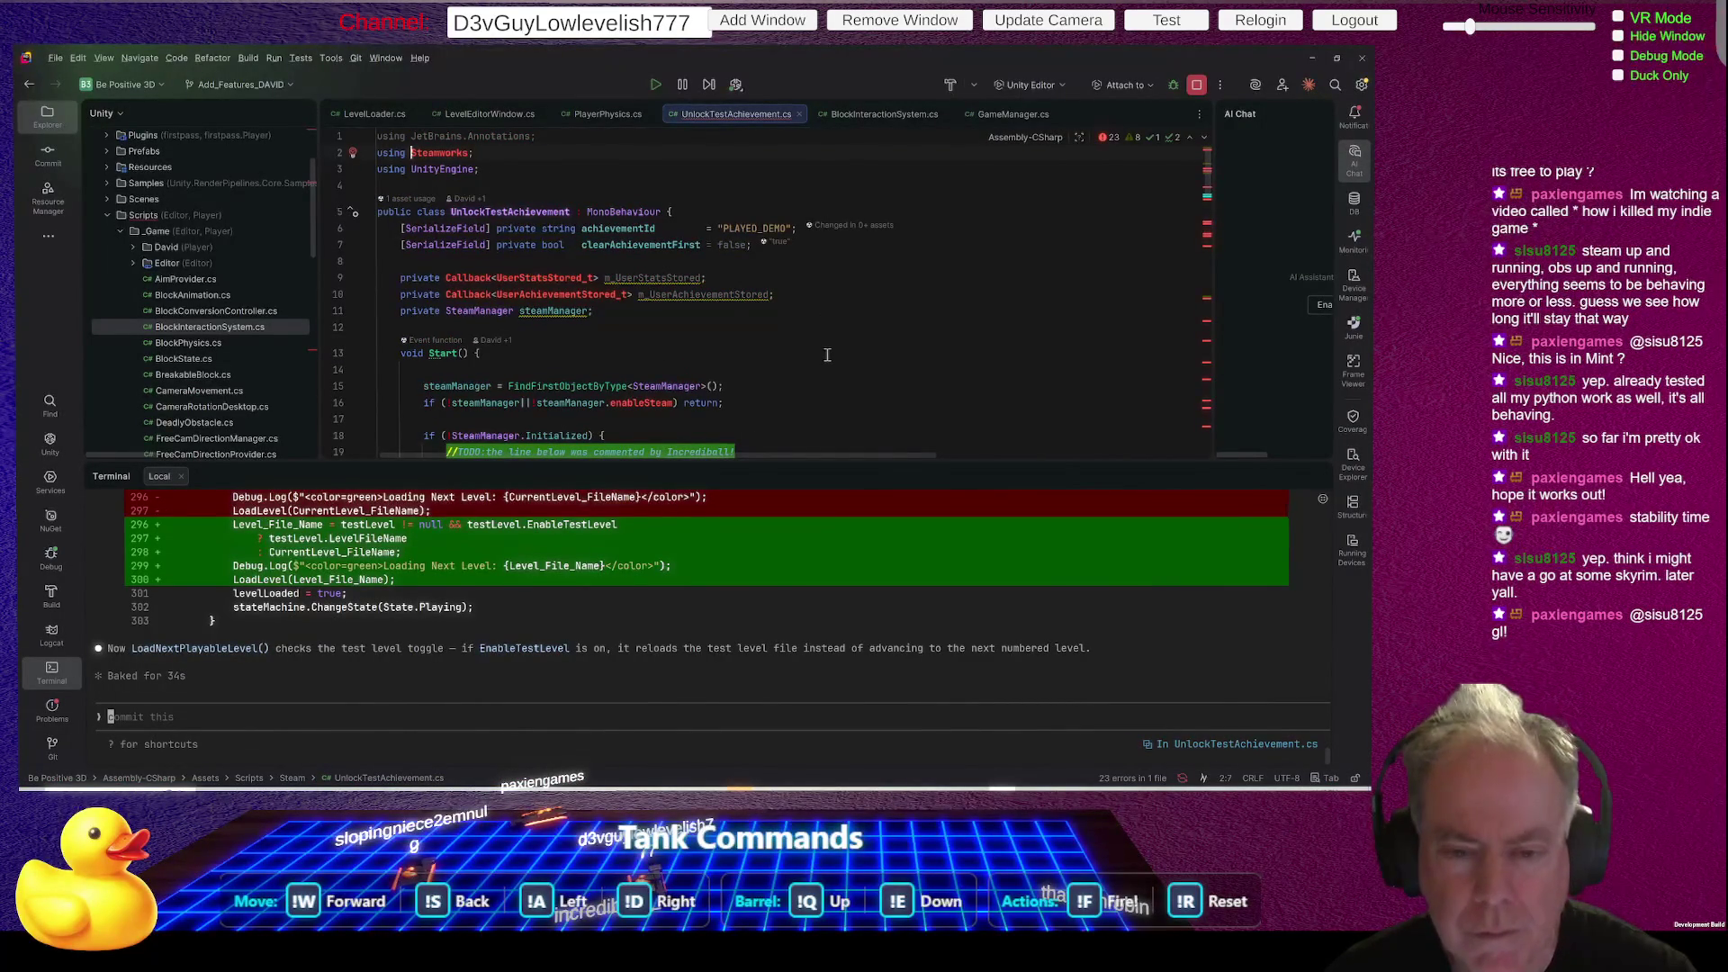
- Flip between Unity and Rider, then bring the web browser to the front
{"action": "key", "text": "alt+Tab"}
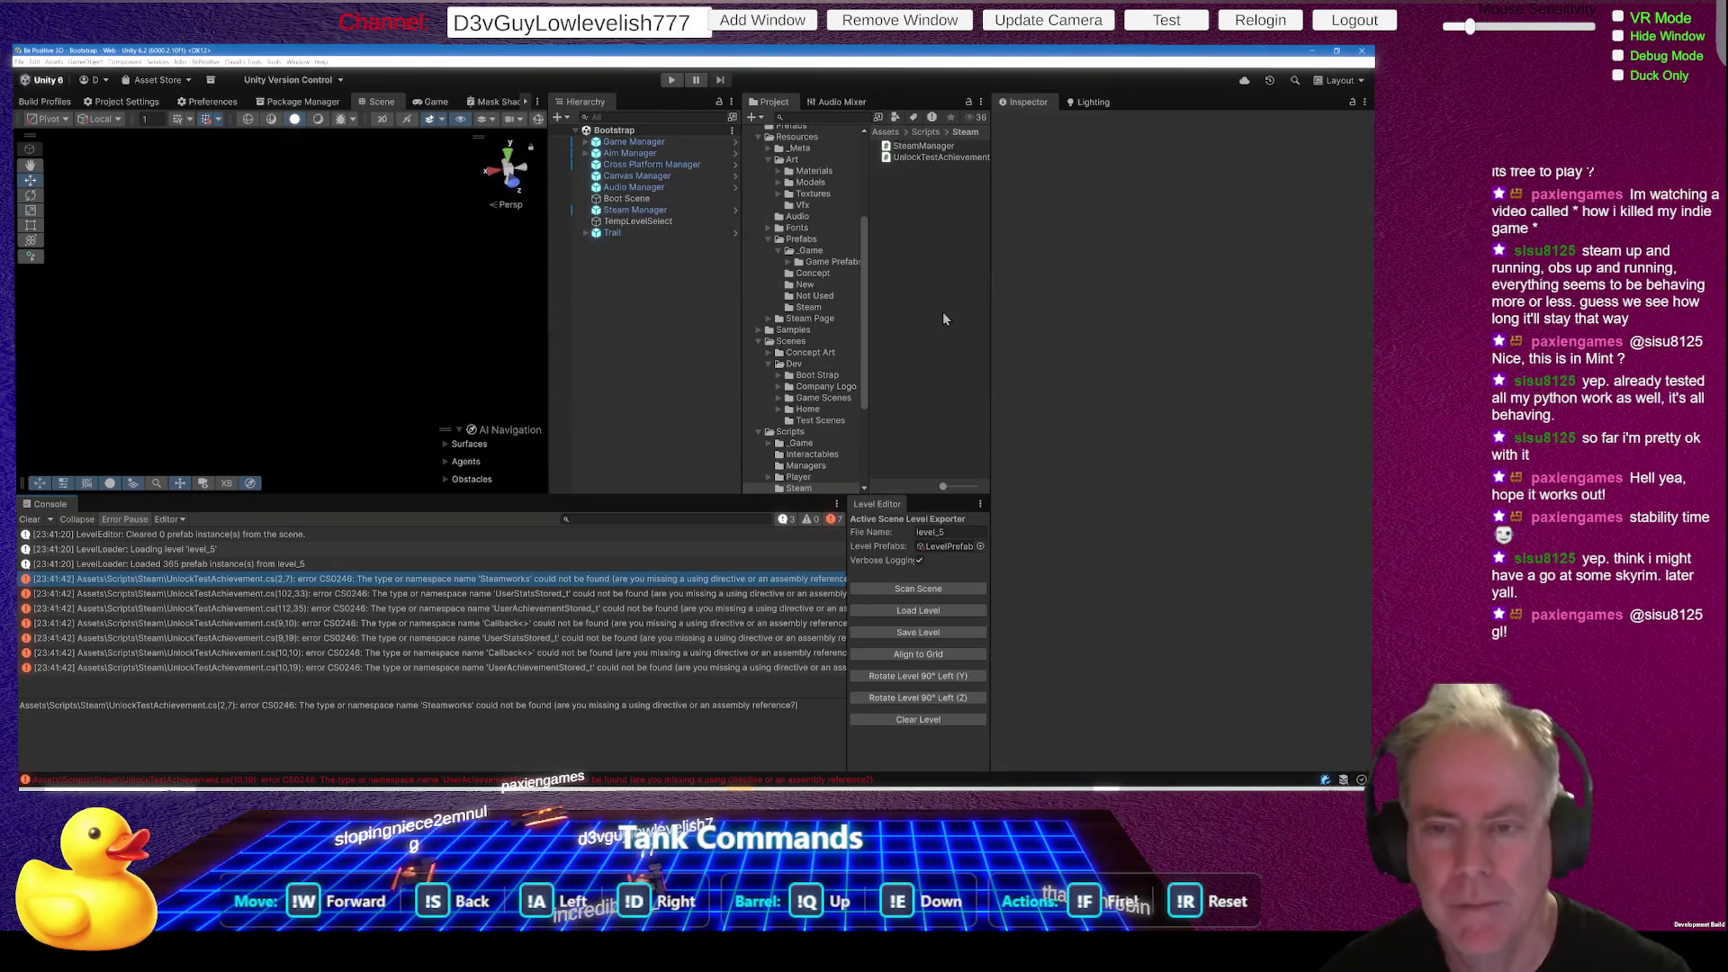
{"action": "key", "text": "alt+Tab"}
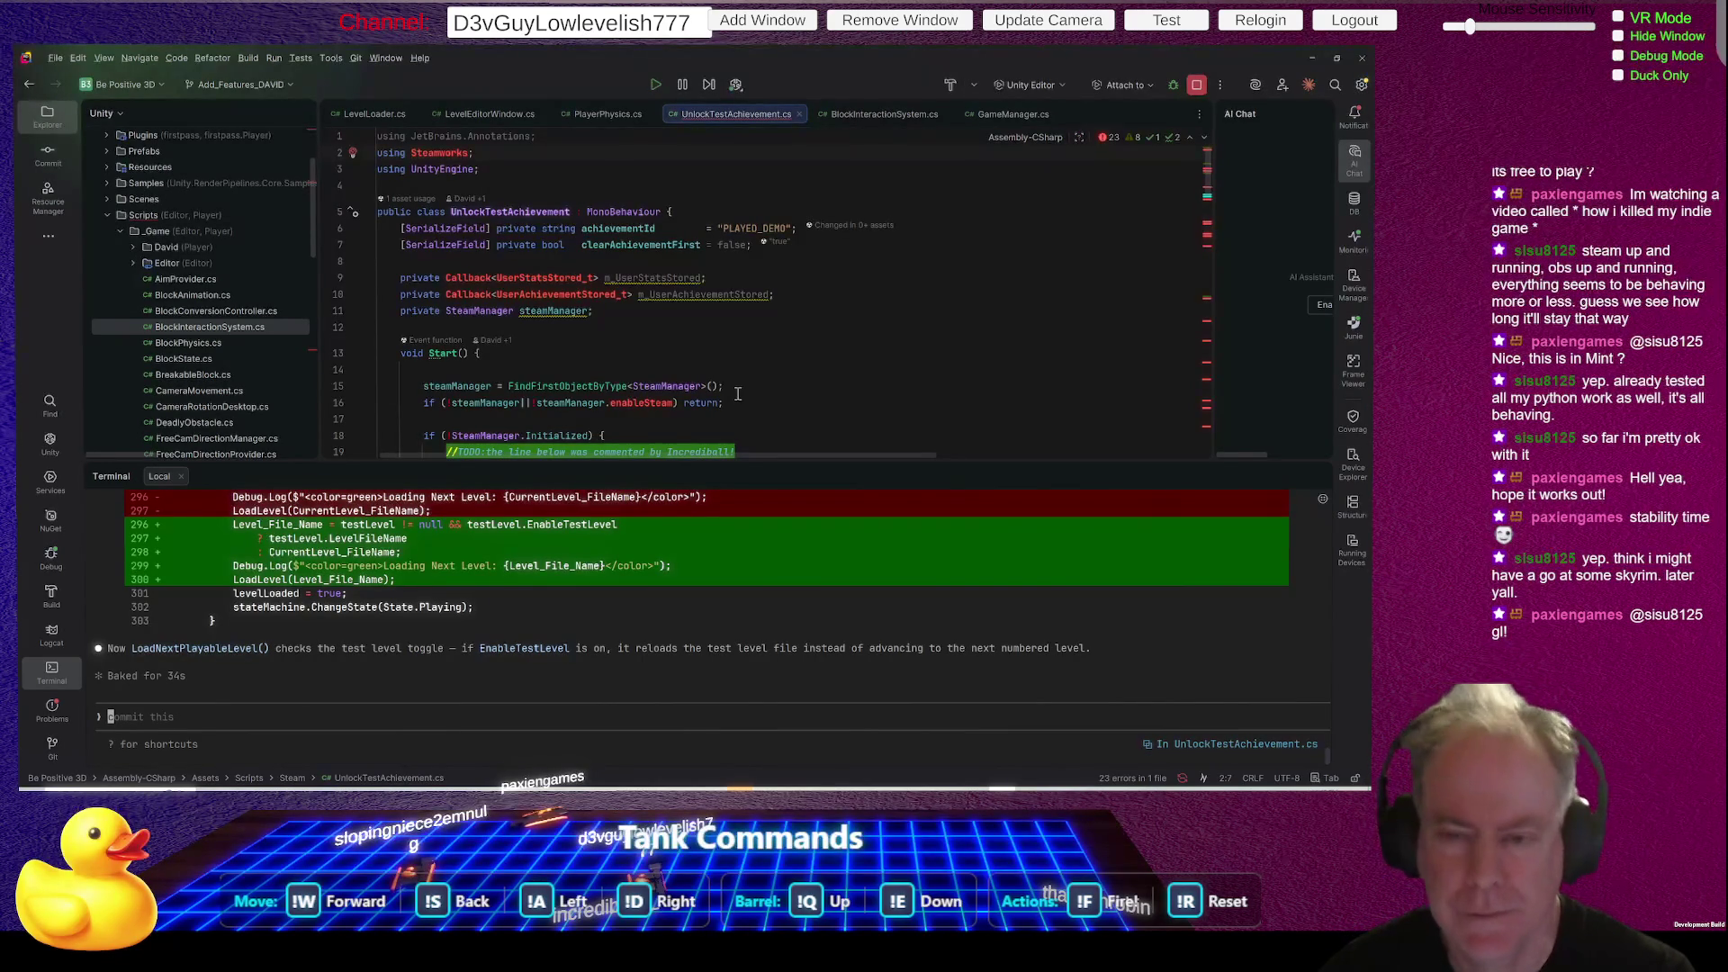
{"action": "key", "text": "alt+Tab"}
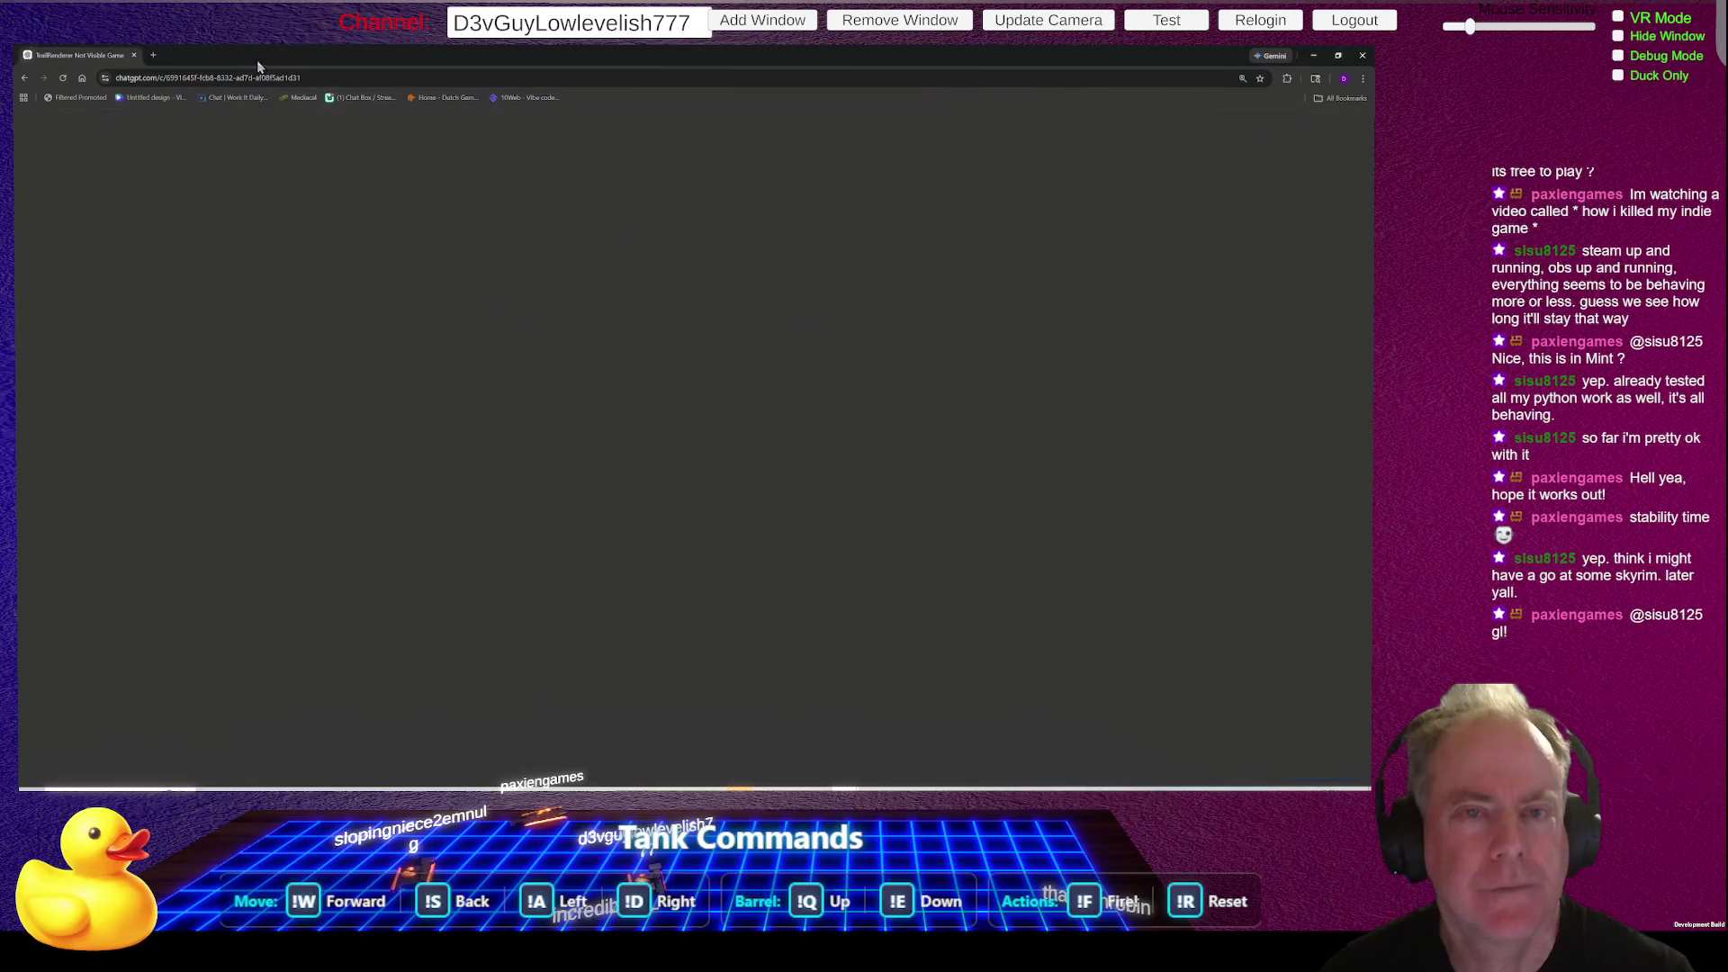
- Close the empty tab and ask a new ChatGPT chat 'Does SteamWorks work in Web build'
{"action": "left_click", "coordinate": [261, 55]}
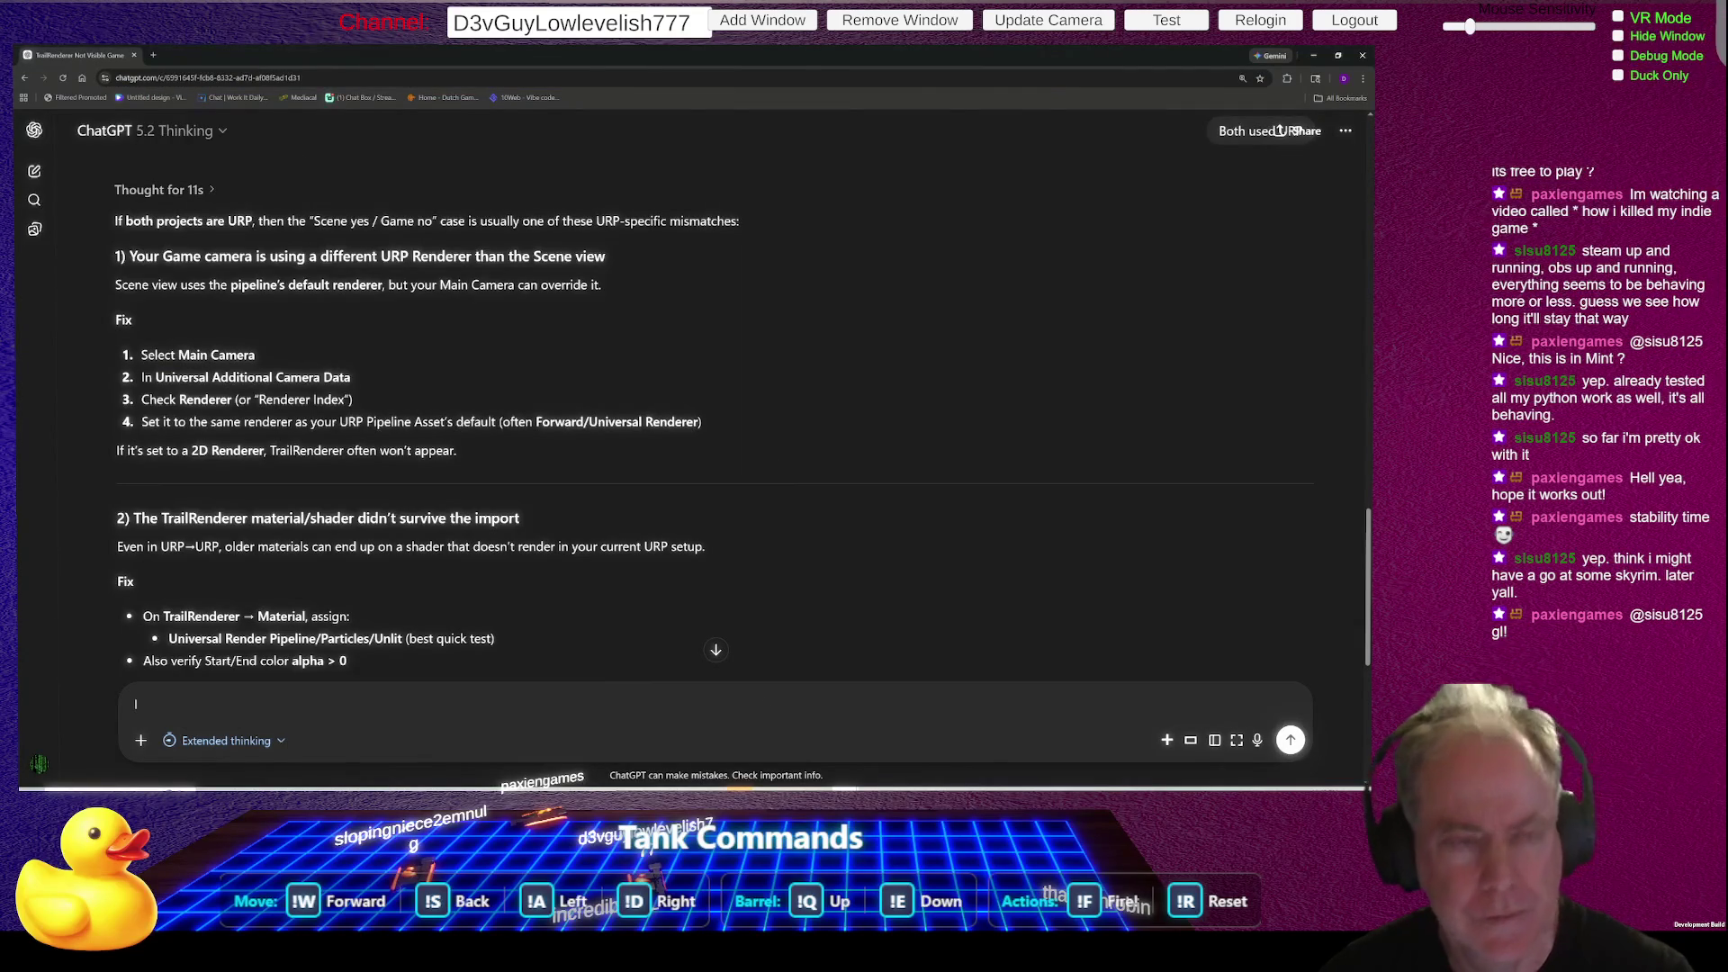
{"action": "left_click", "coordinate": [34, 171]}
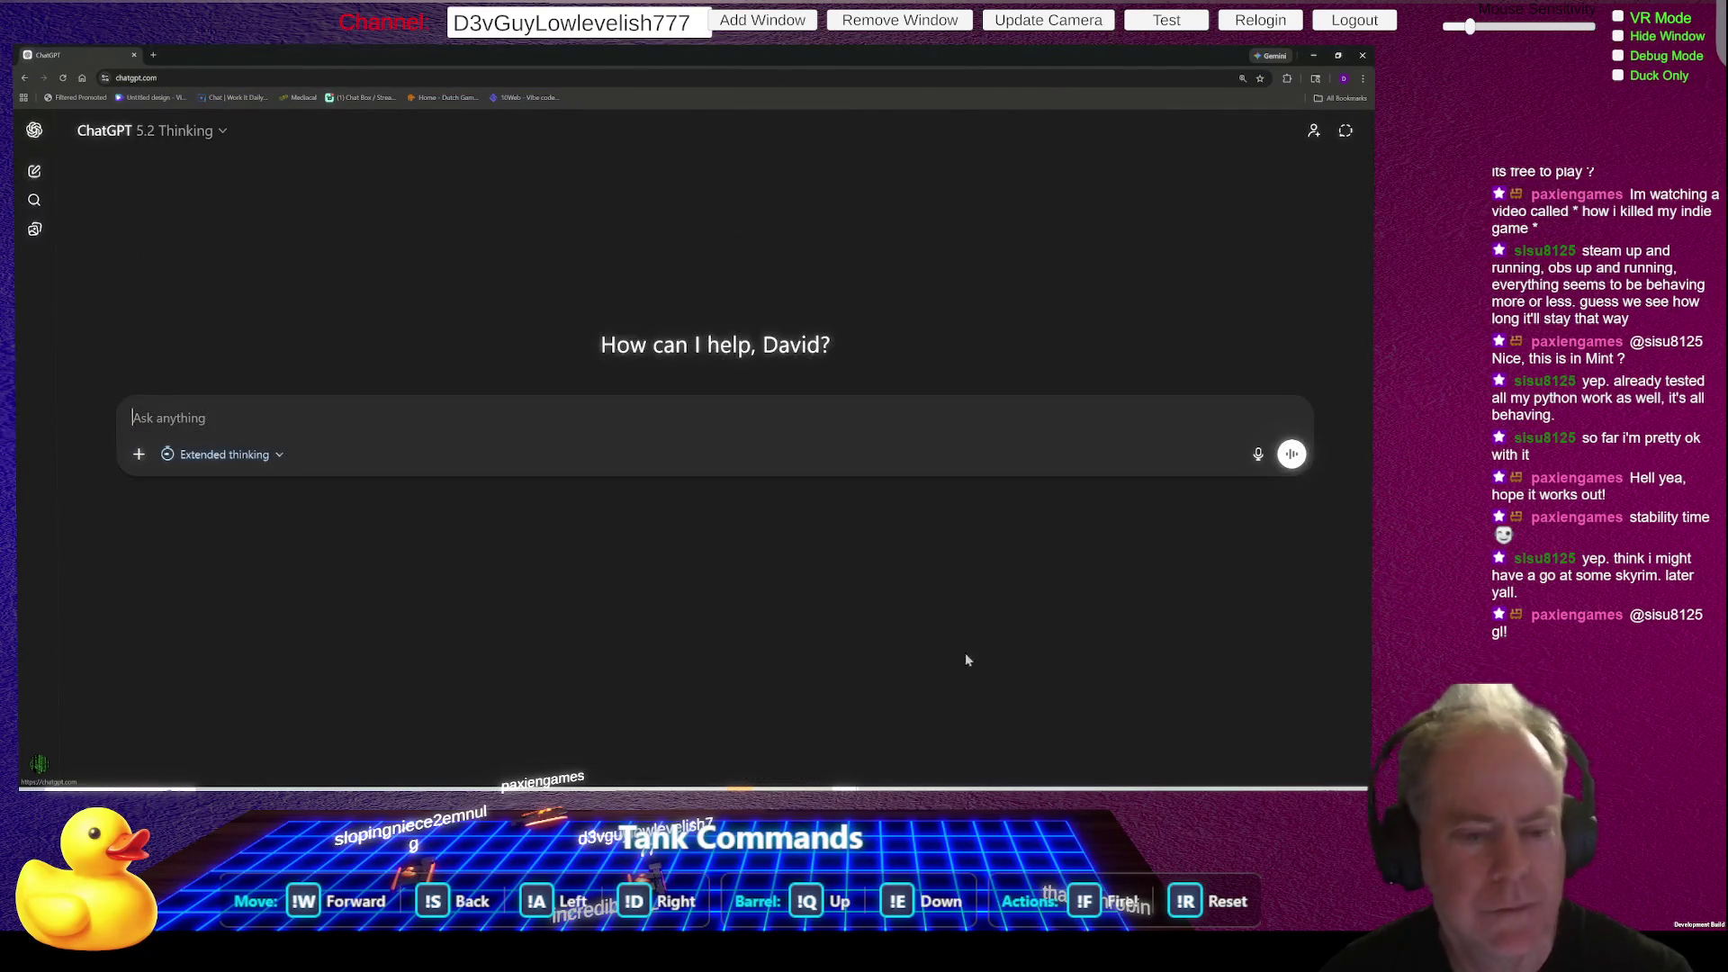
{"action": "type", "text": "Does"}
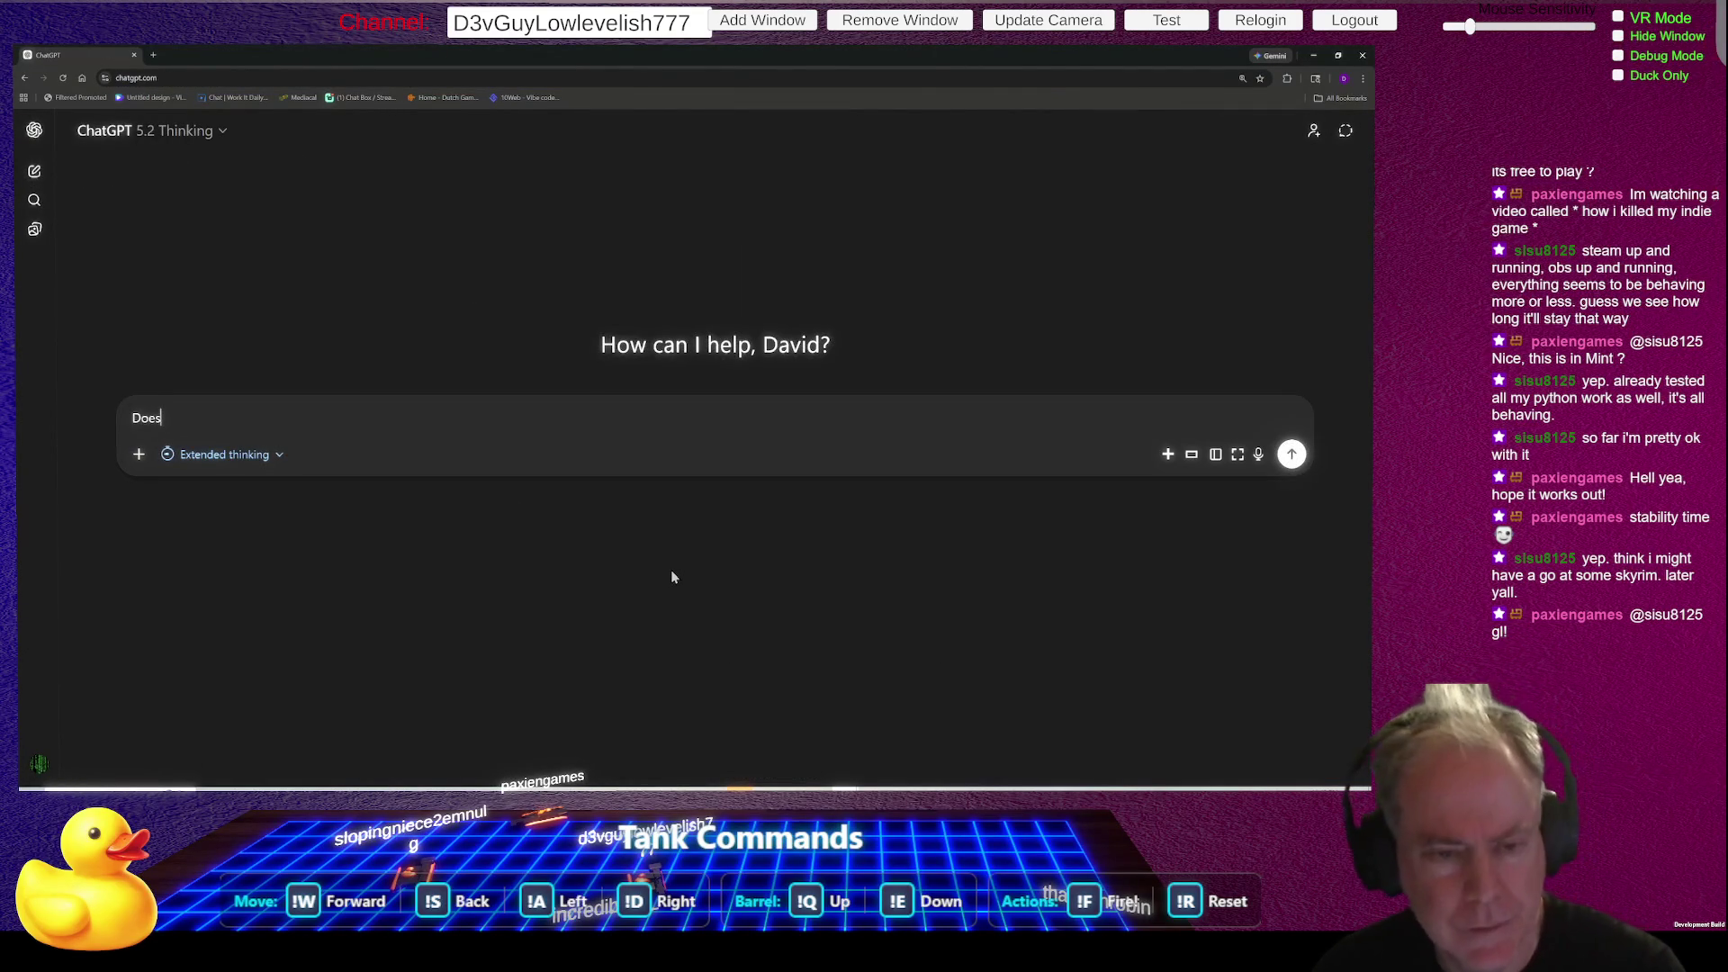
{"action": "type", "text": " SteamW"}
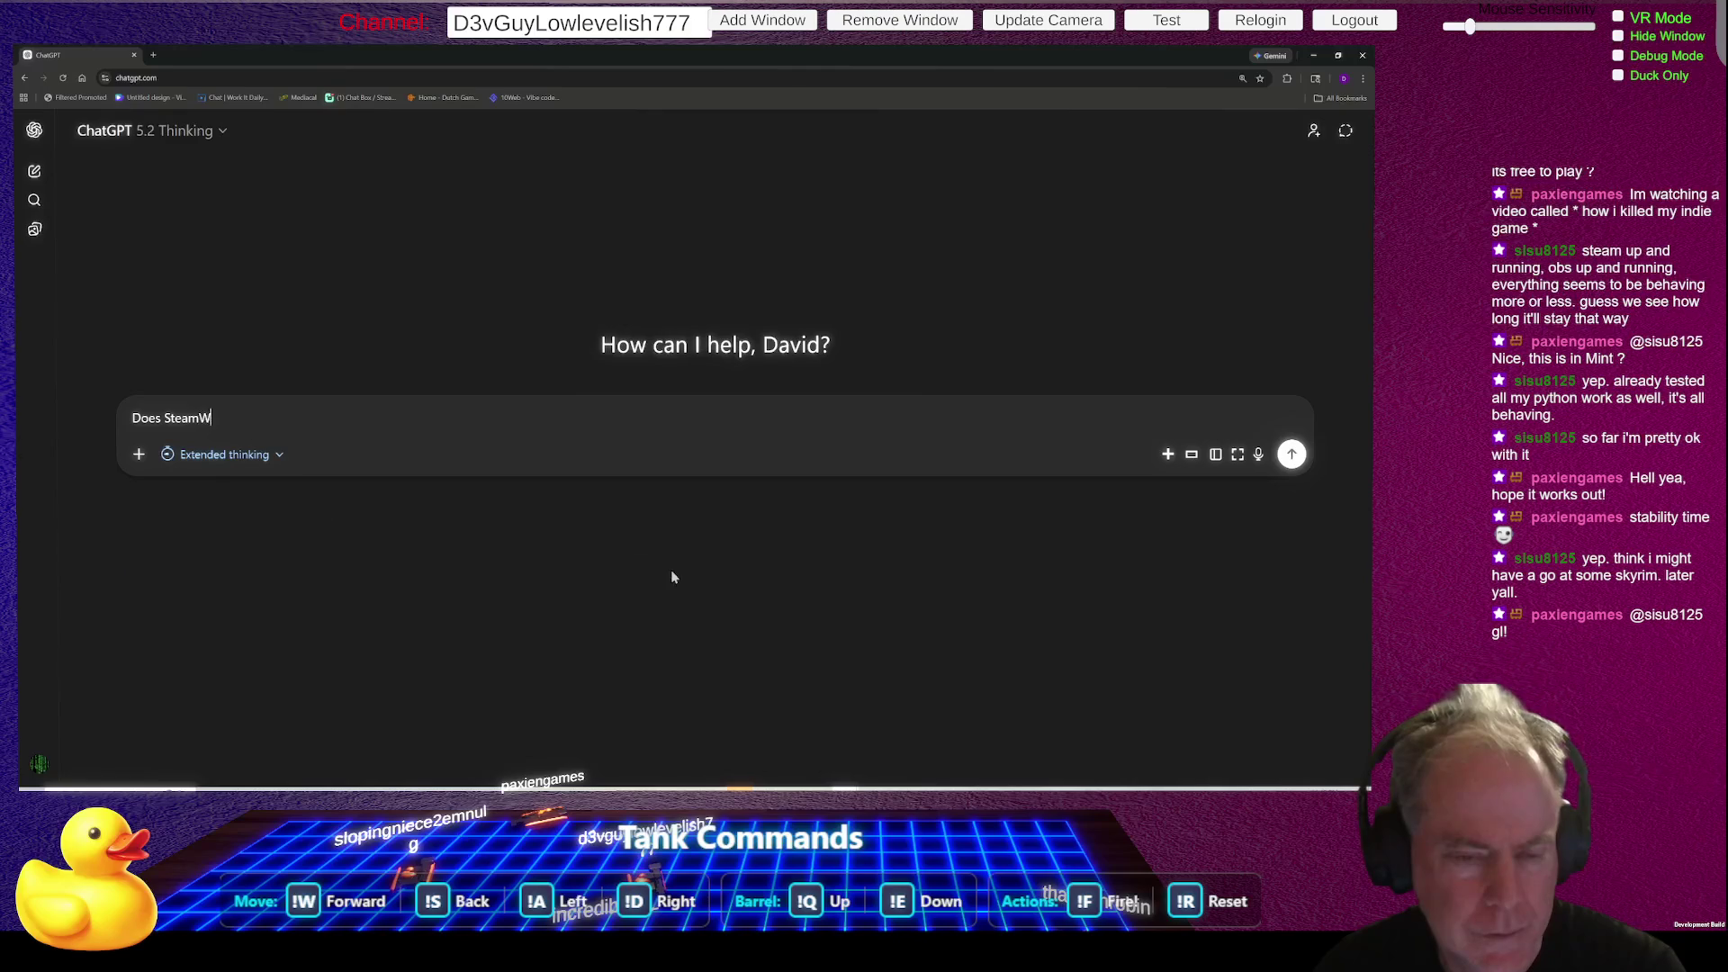
{"action": "type", "text": "orks work"}
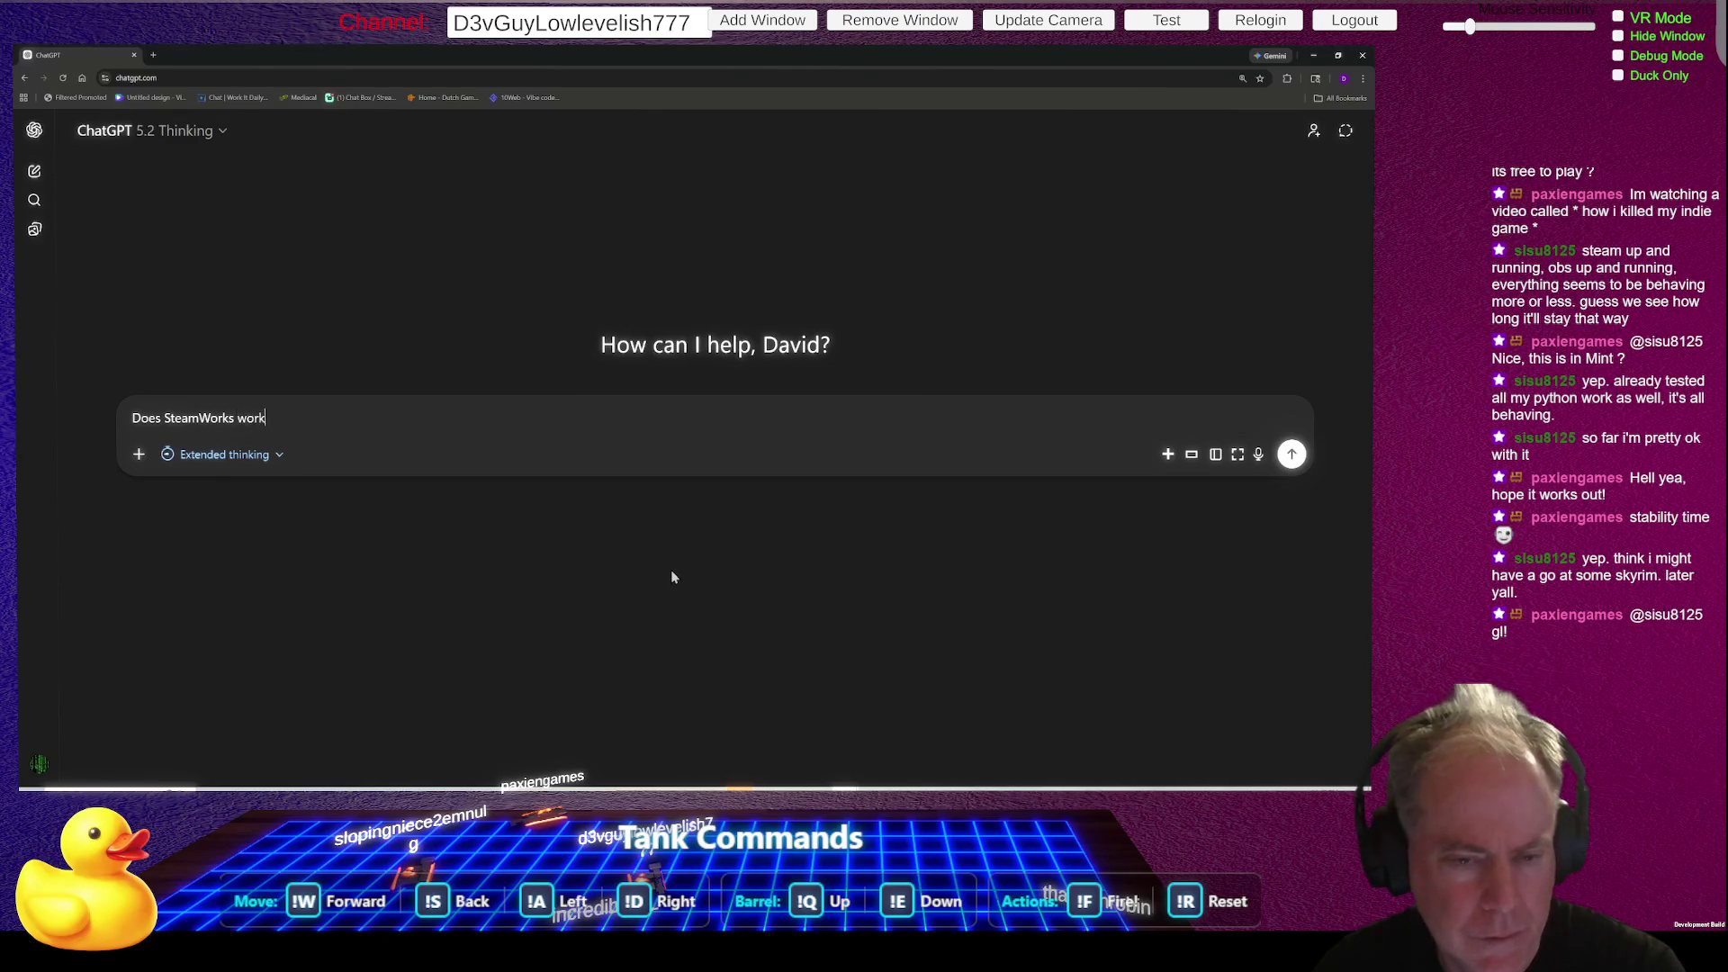
{"action": "type", "text": " in We"}
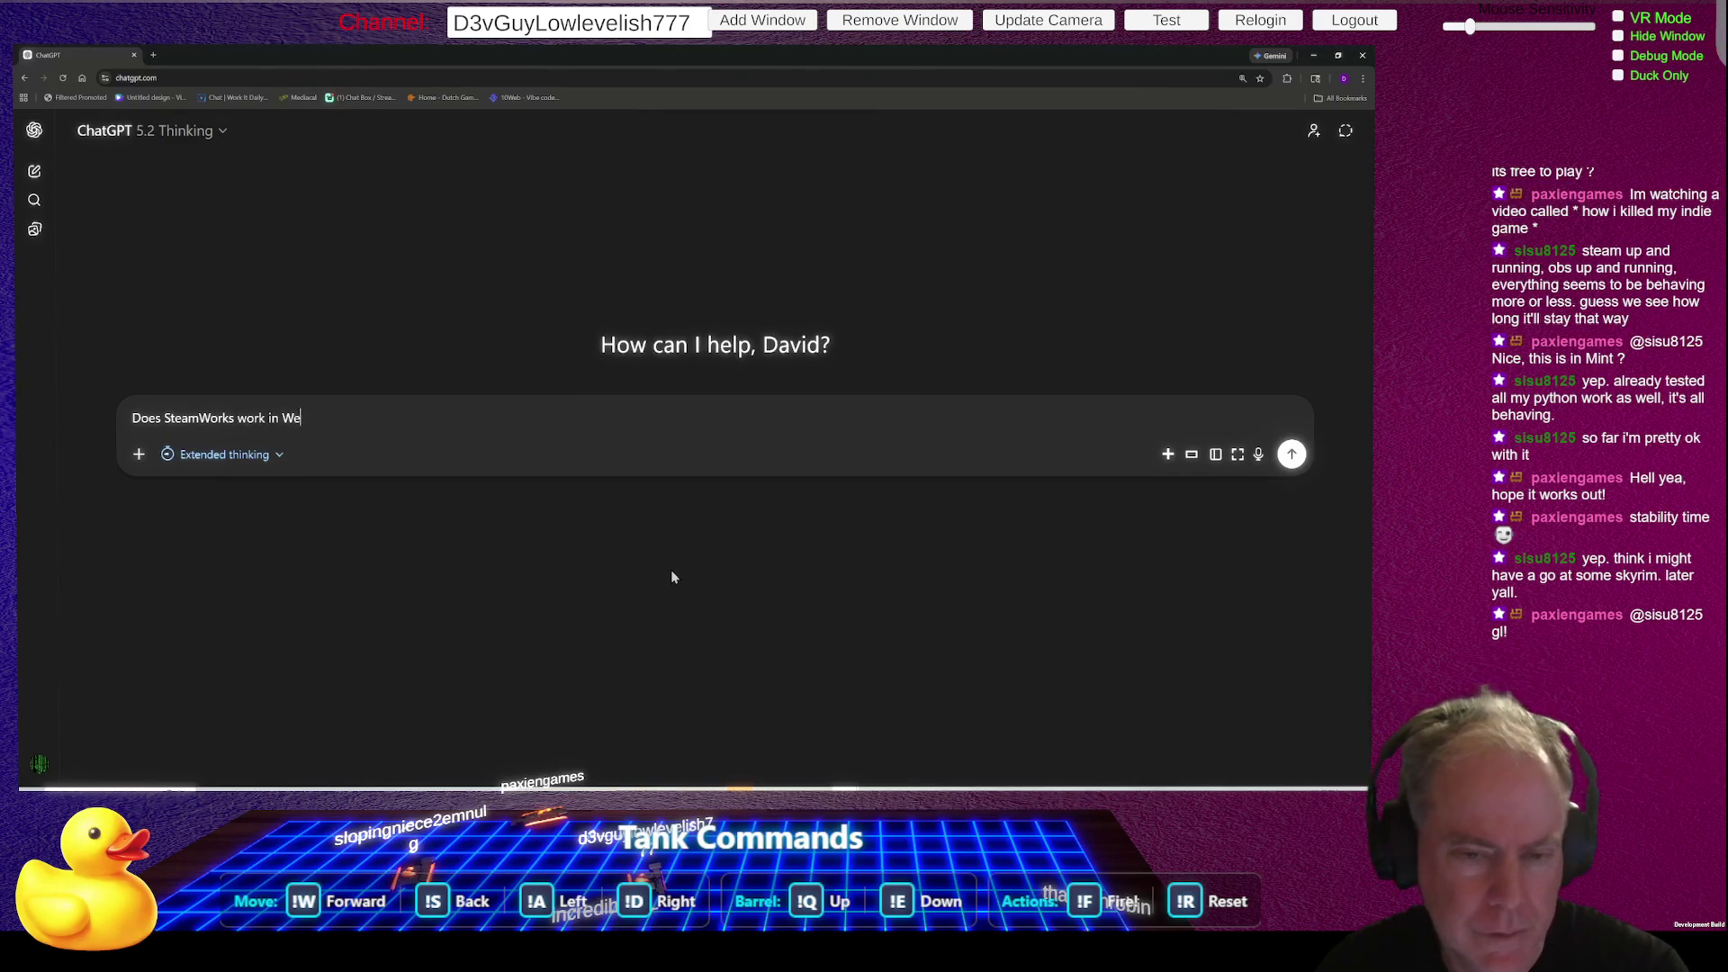
{"action": "type", "text": "b bu"}
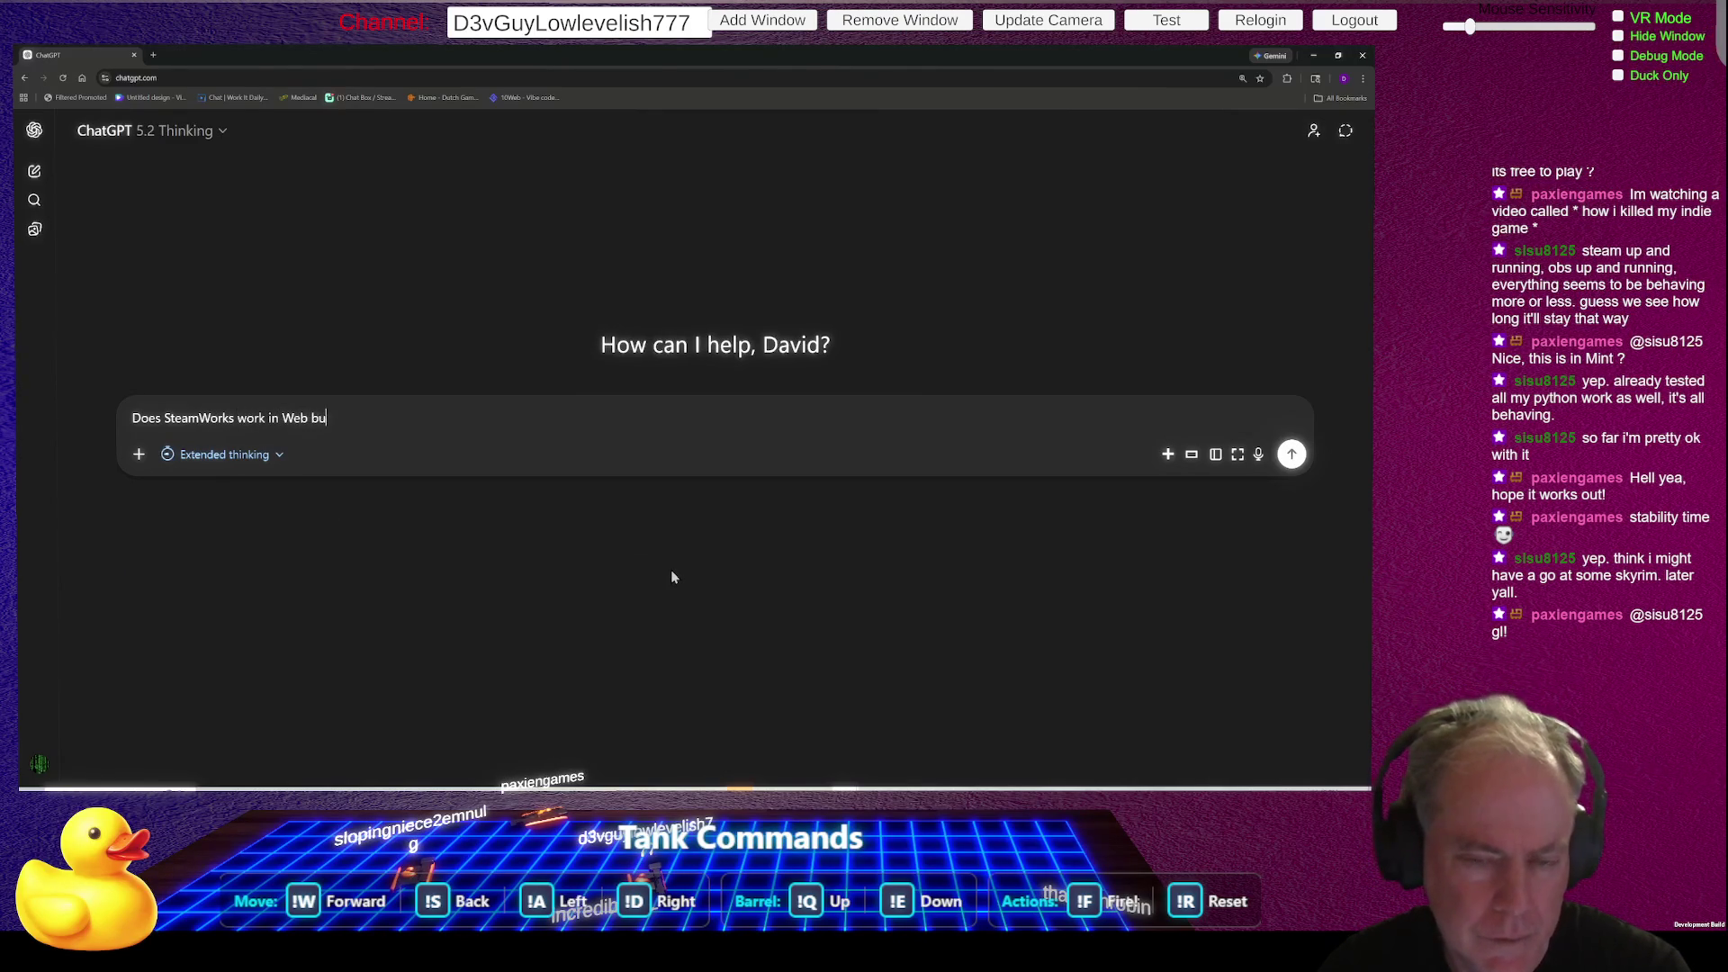
{"action": "type", "text": "ild"}
{"action": "key", "text": "Return"}
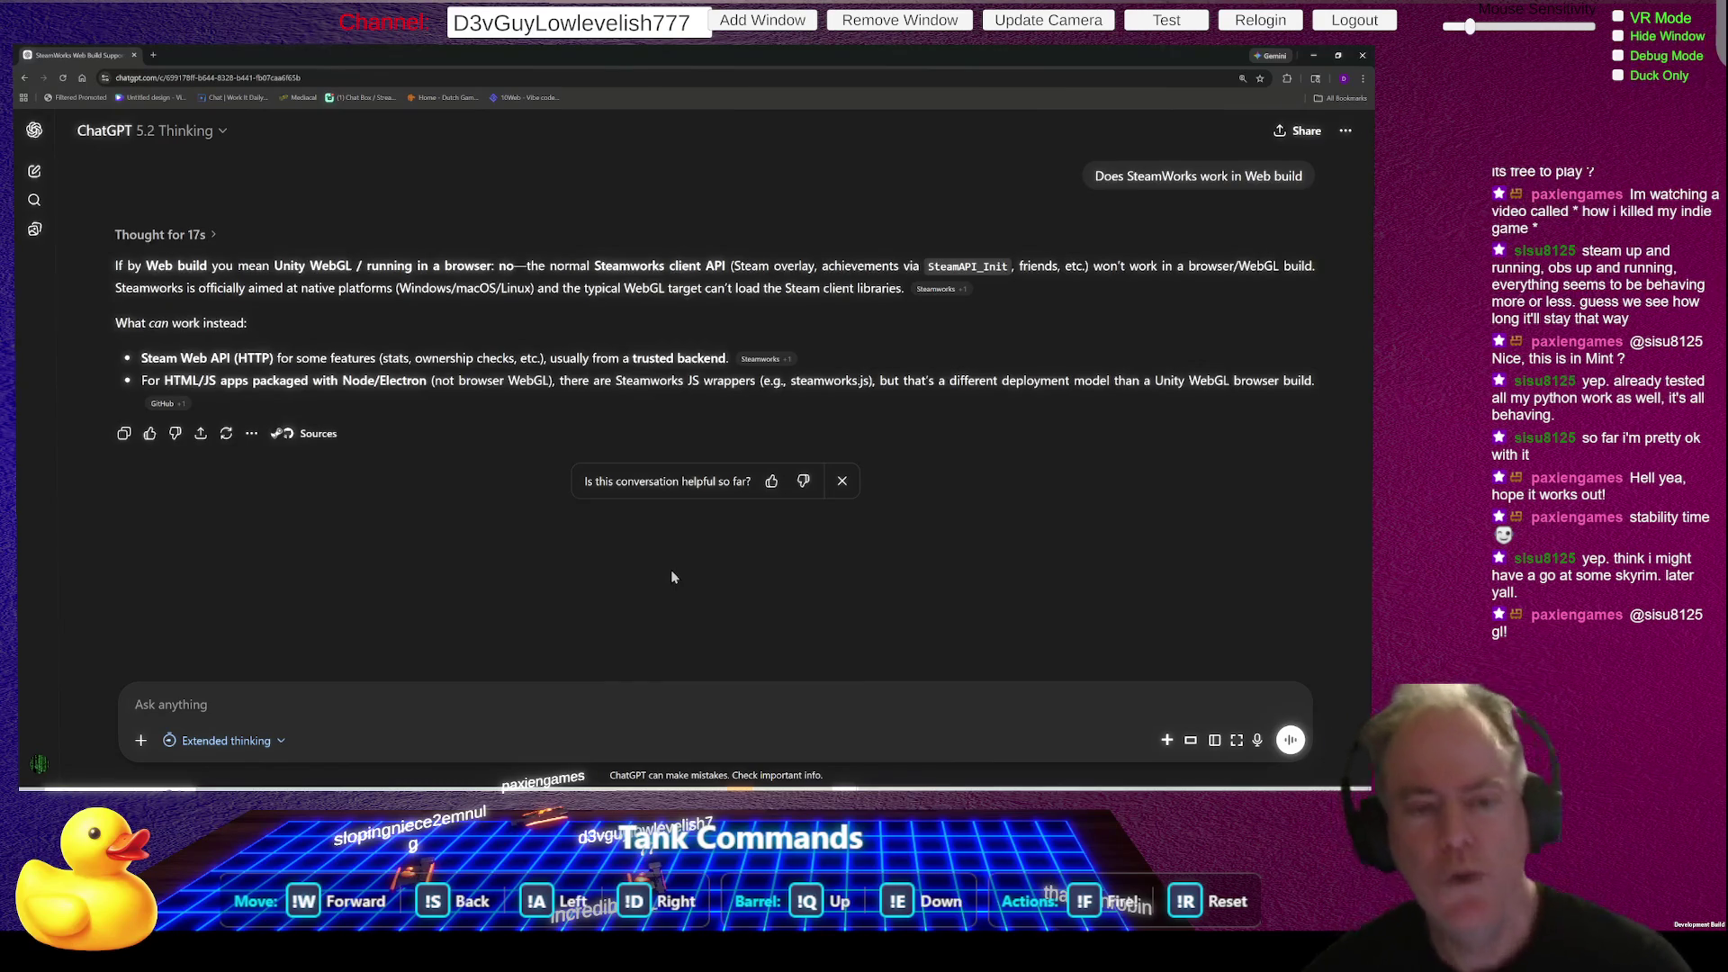
- Discard an unfinished draft and send the follow-up 'Unity 6'
{"action": "type", "text": "I"}
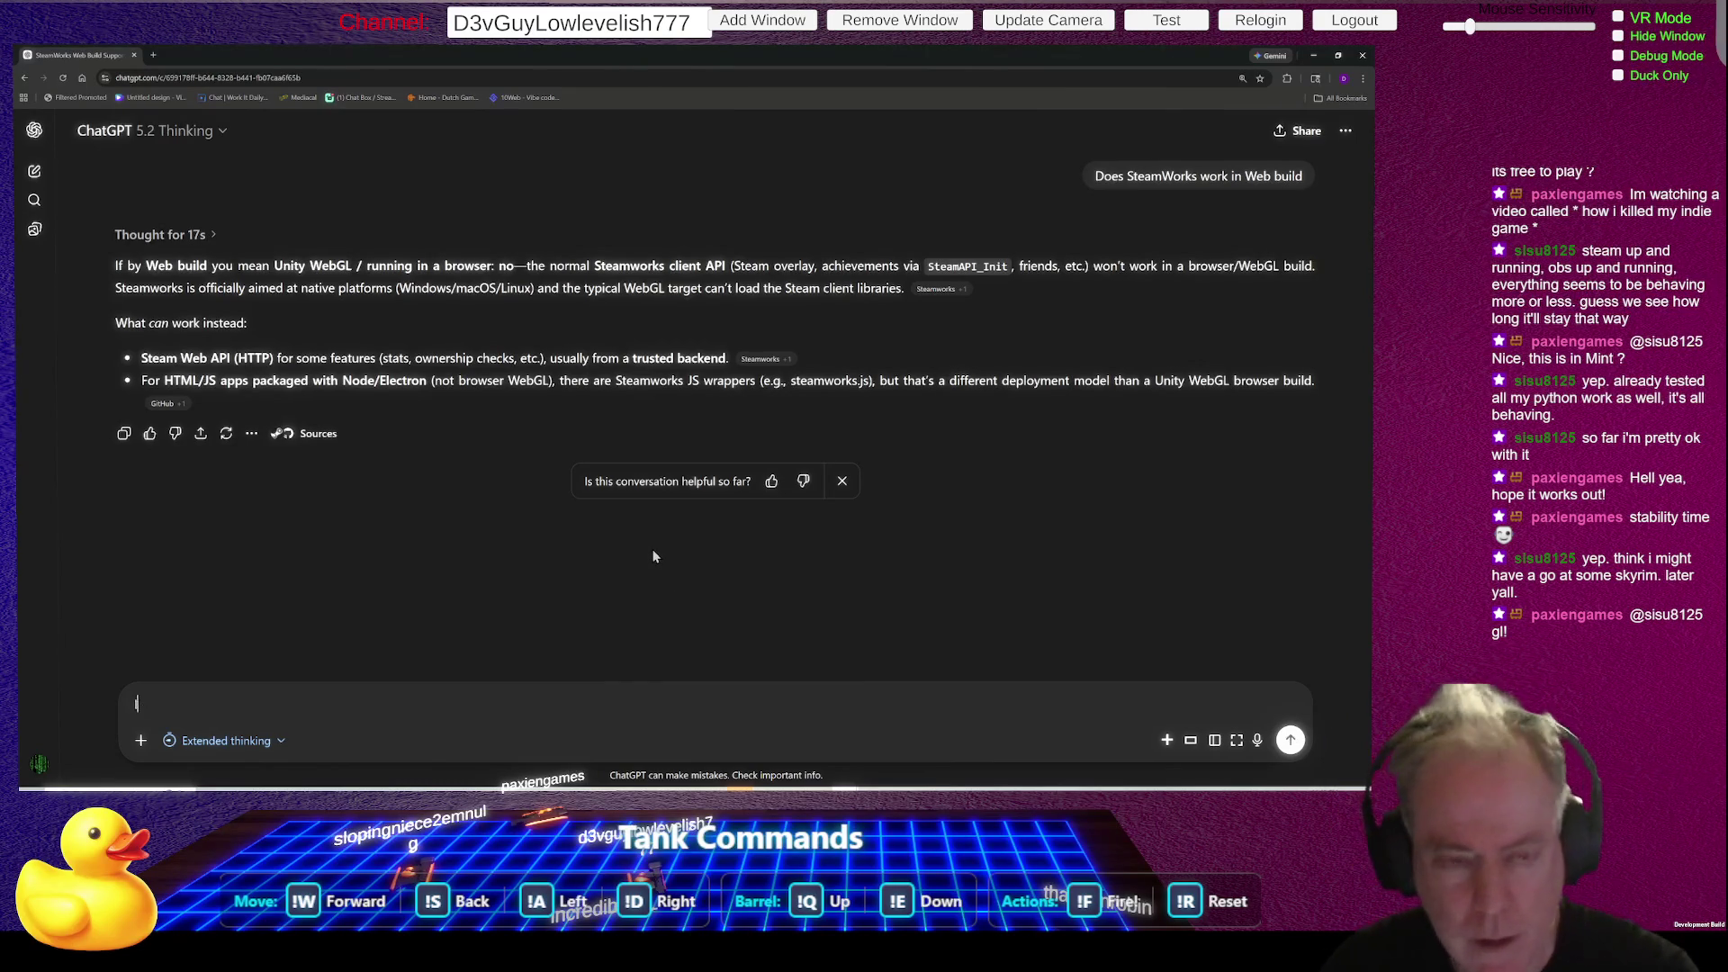
{"action": "type", "text": "t is no longer call"}
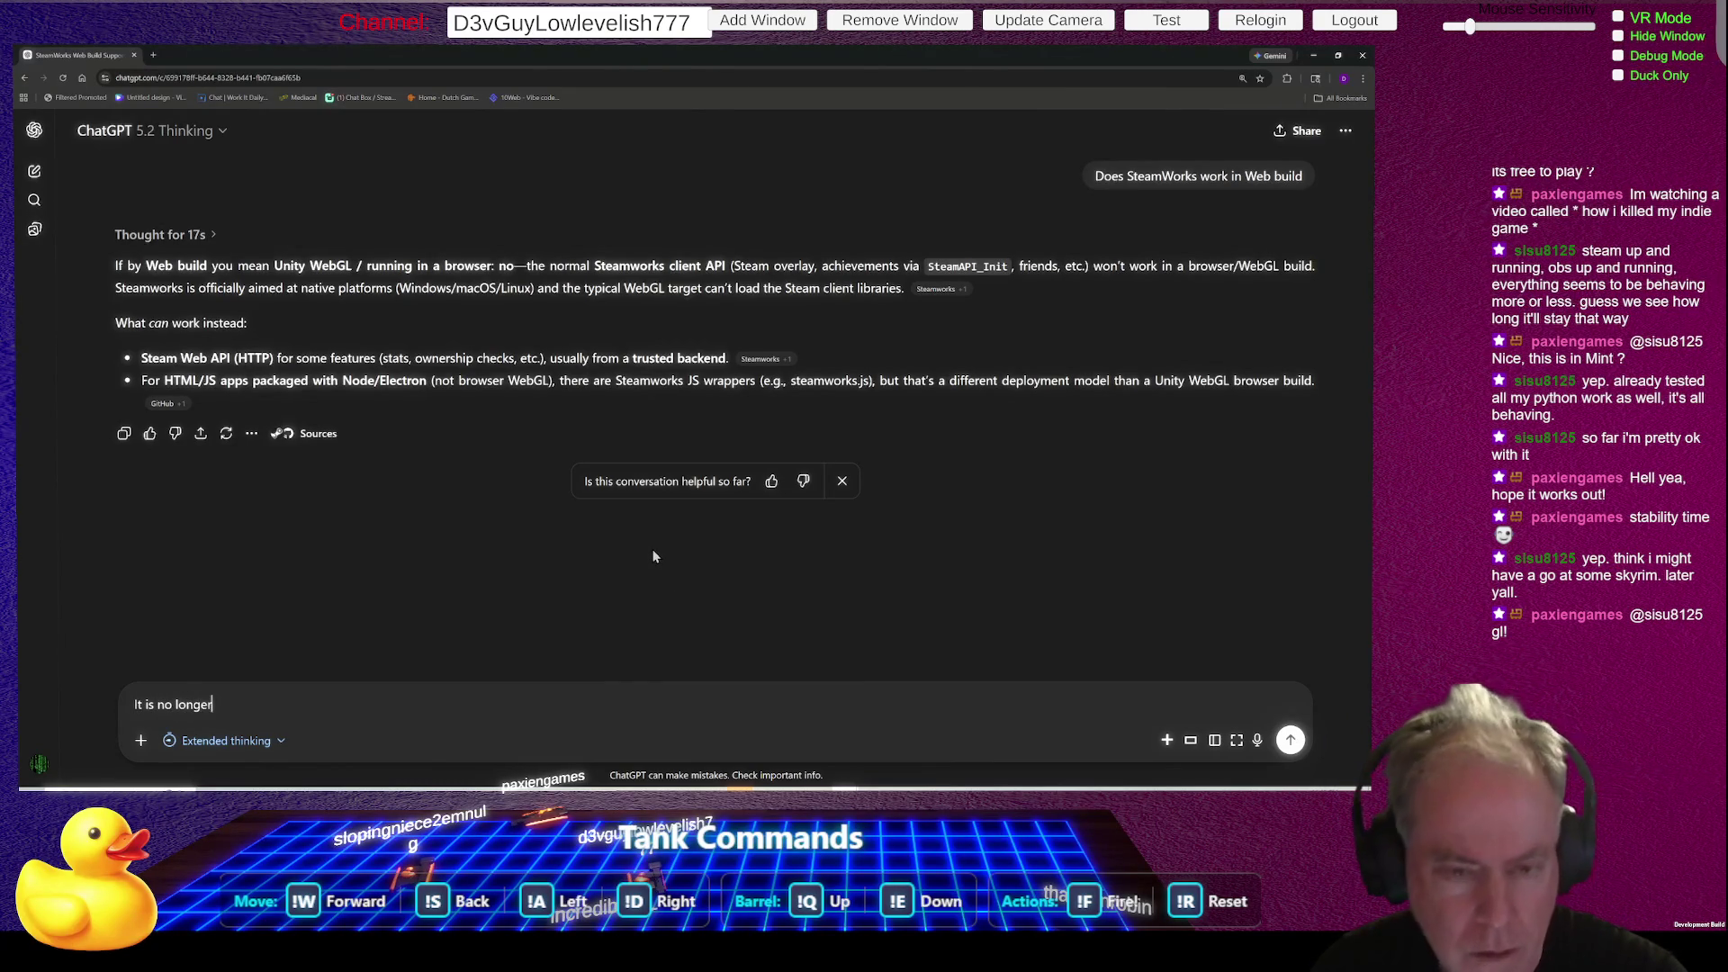
{"action": "type", "text": "ed"}
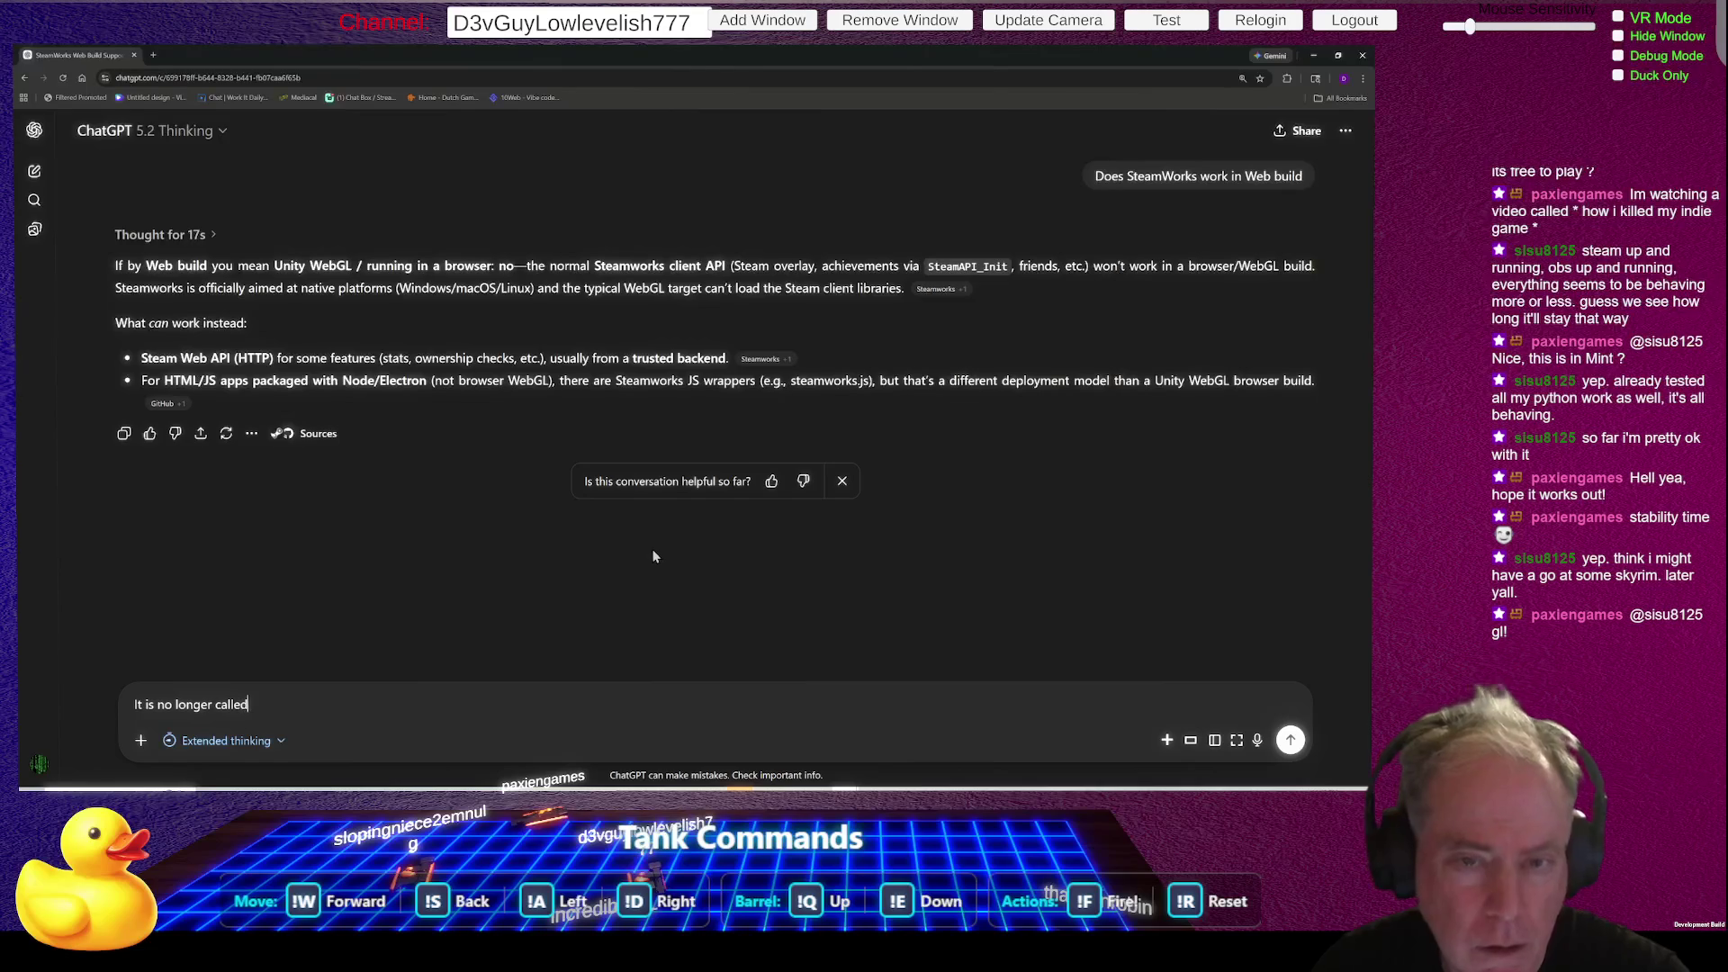
{"action": "key", "text": "ctrl+BackSpace"}
{"action": "key", "text": "ctrl+BackSpace"}
{"action": "key", "text": "ctrl+BackSpace"}
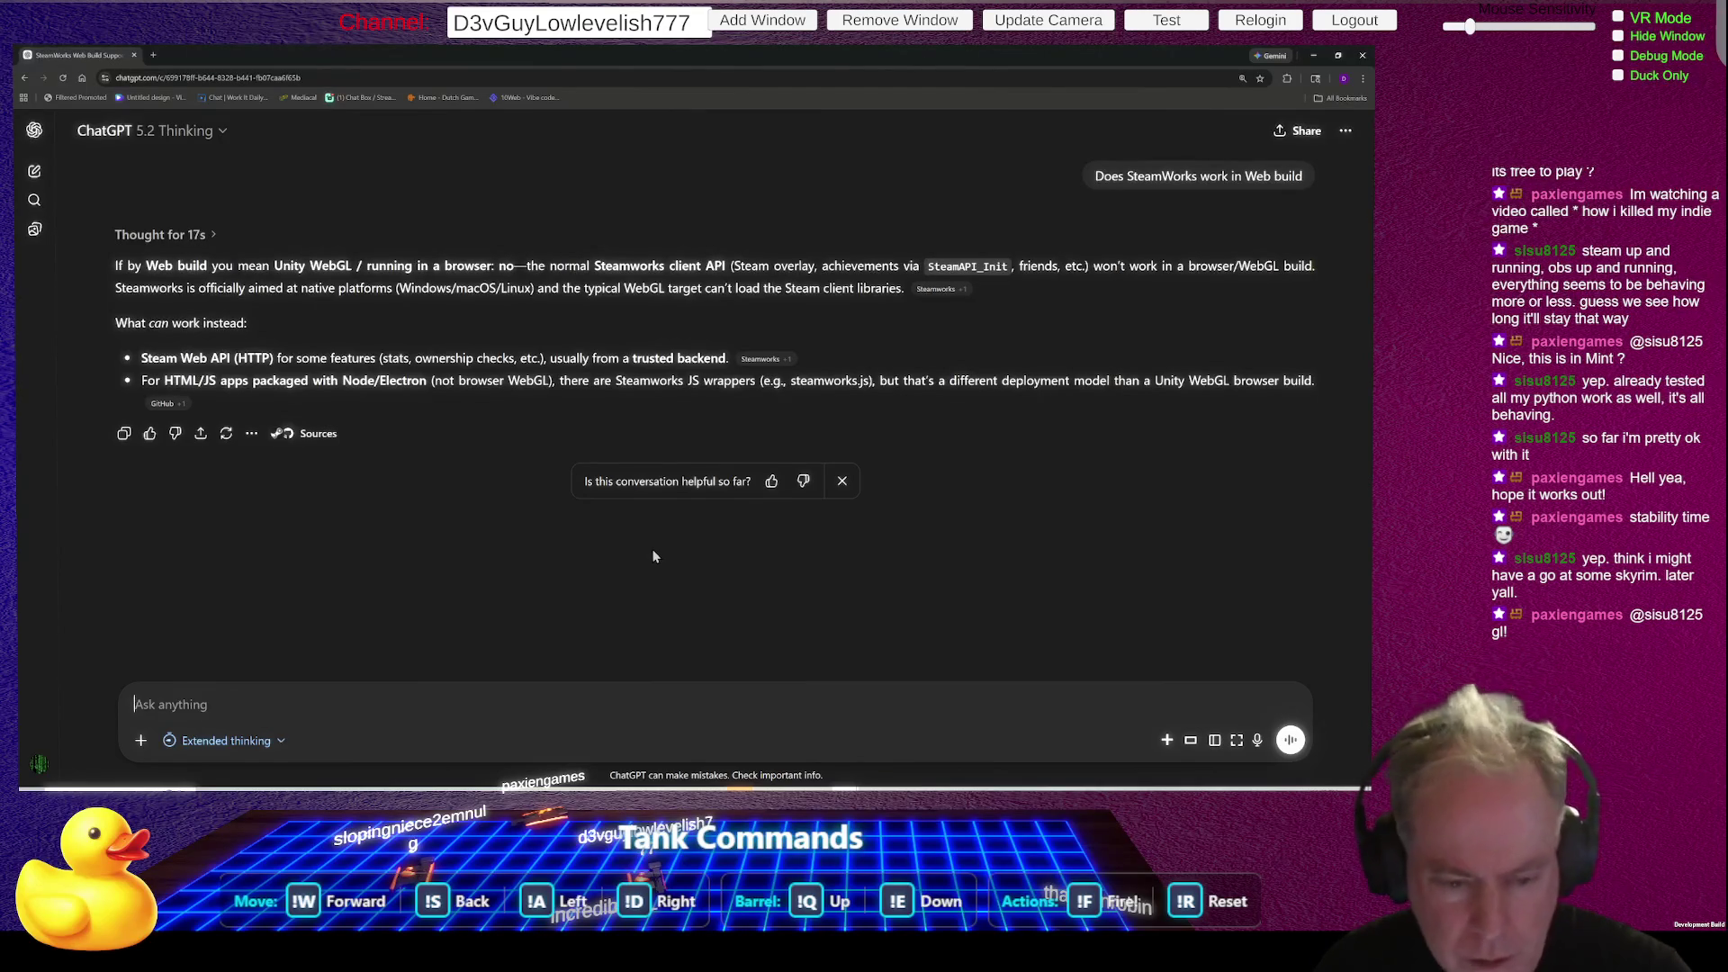
{"action": "type", "text": "Unity 6"}
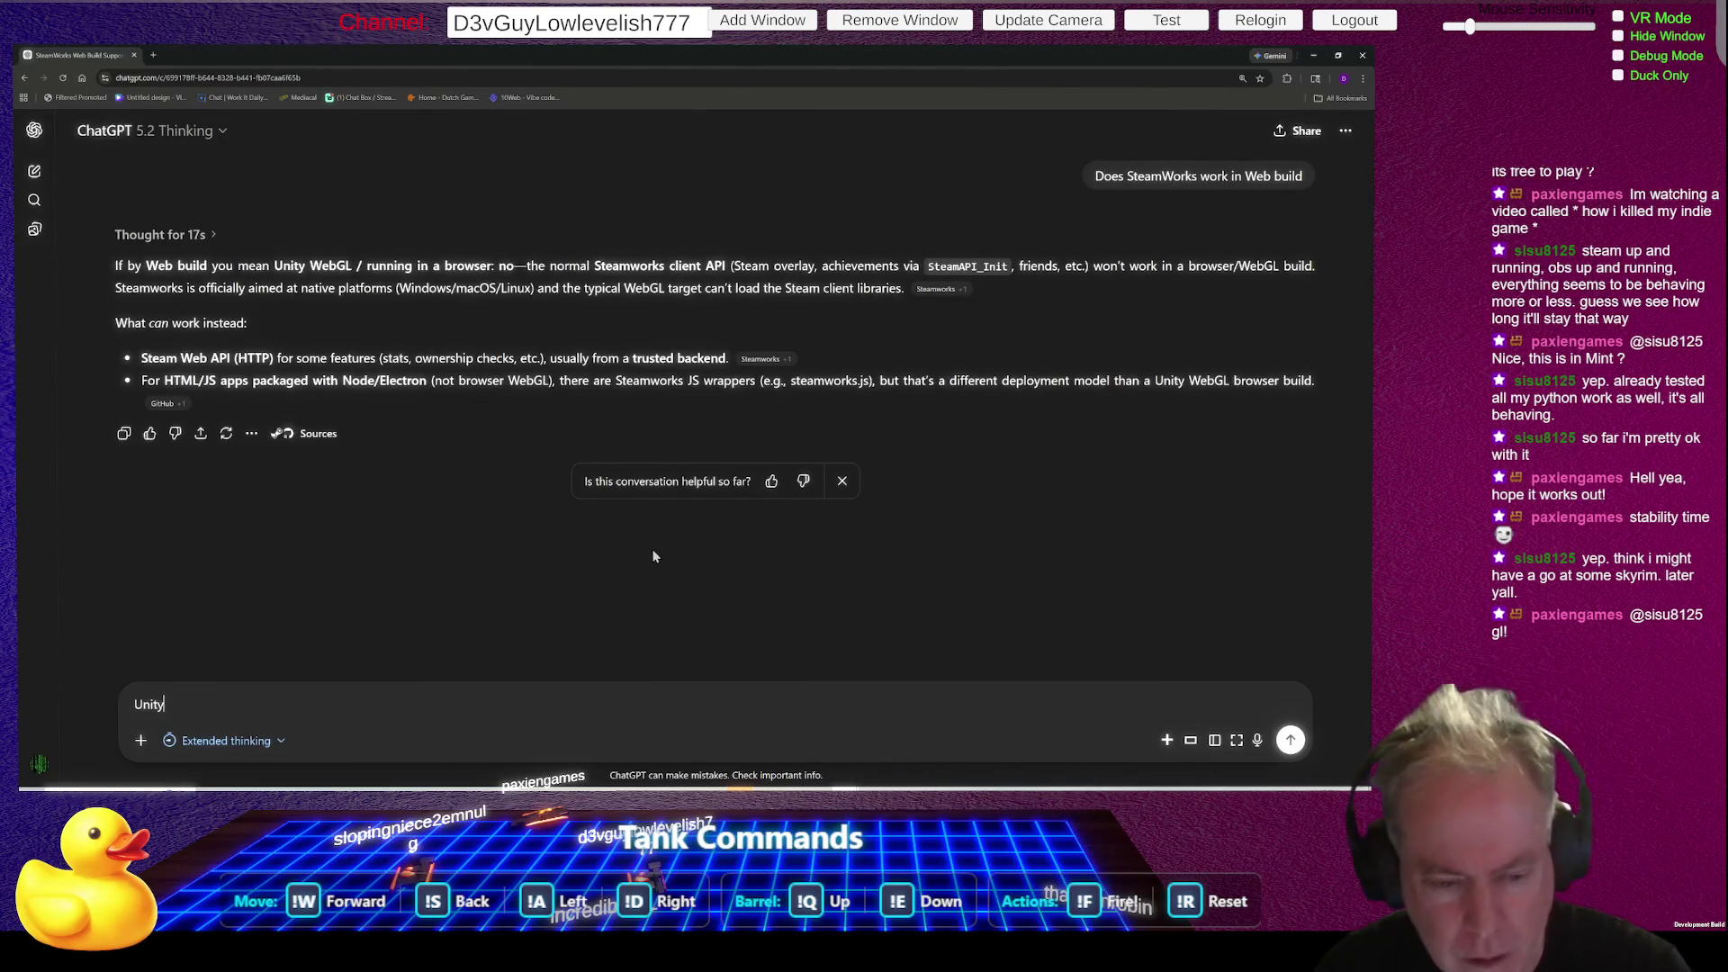
{"action": "key", "text": "Return"}
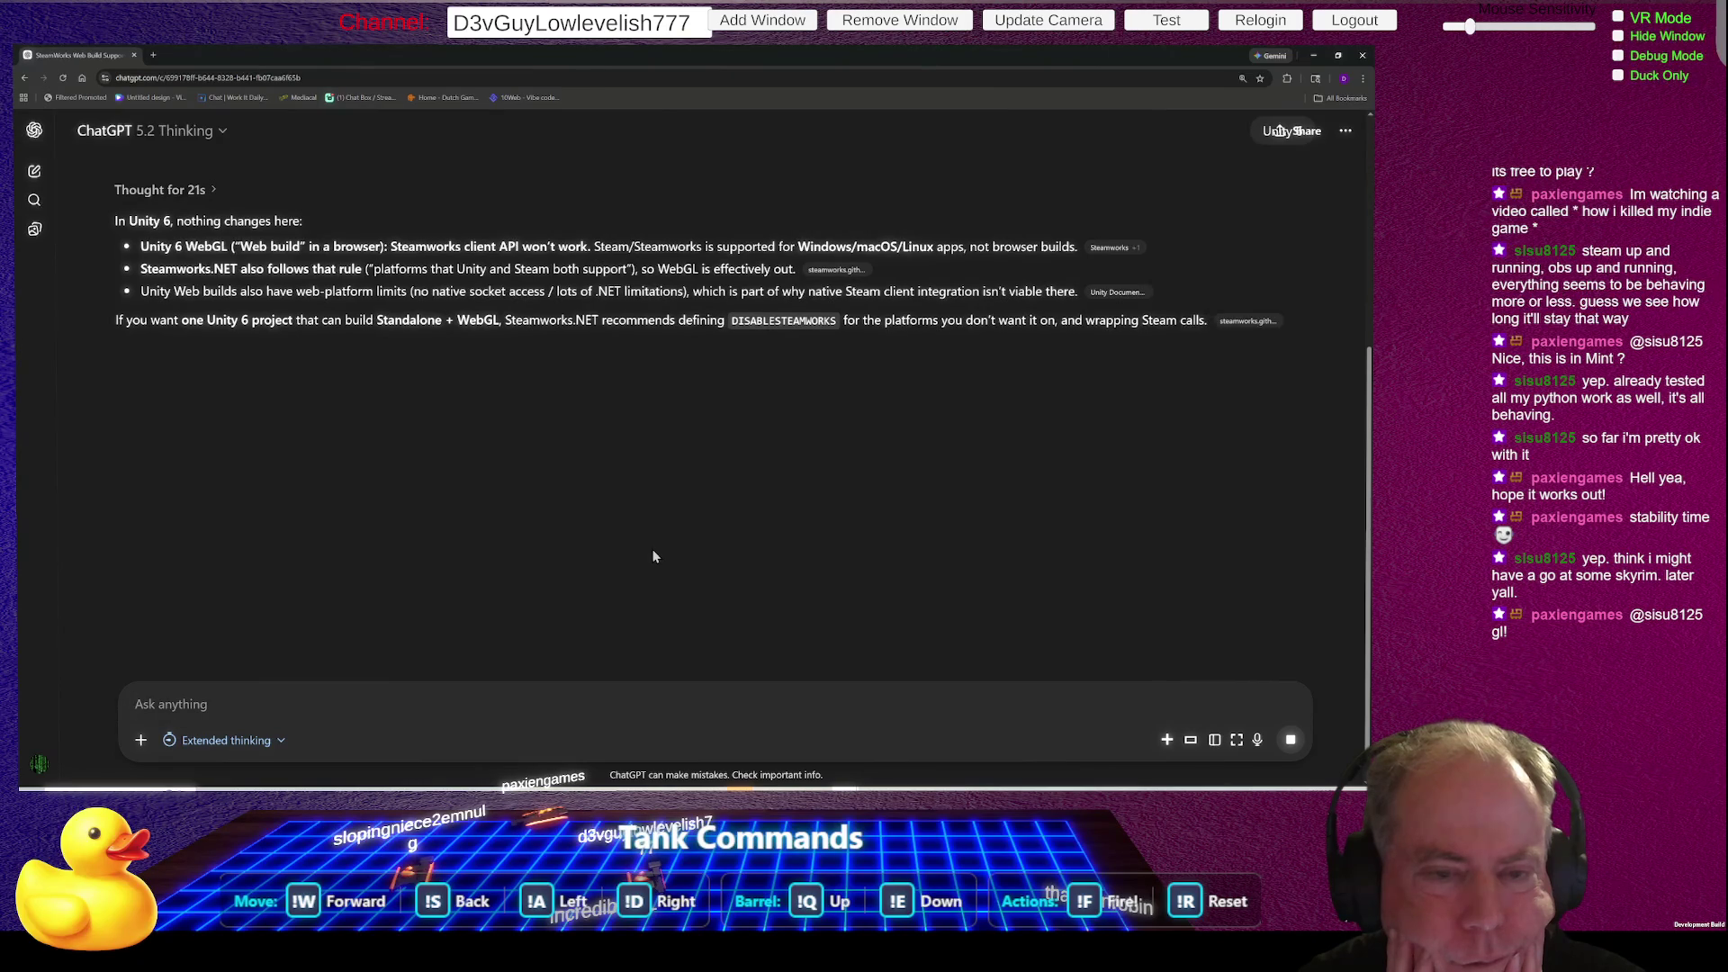
- Send ChatGPT the note 'It is no longer called "WebGL"'
{"action": "type", "text": "I"}
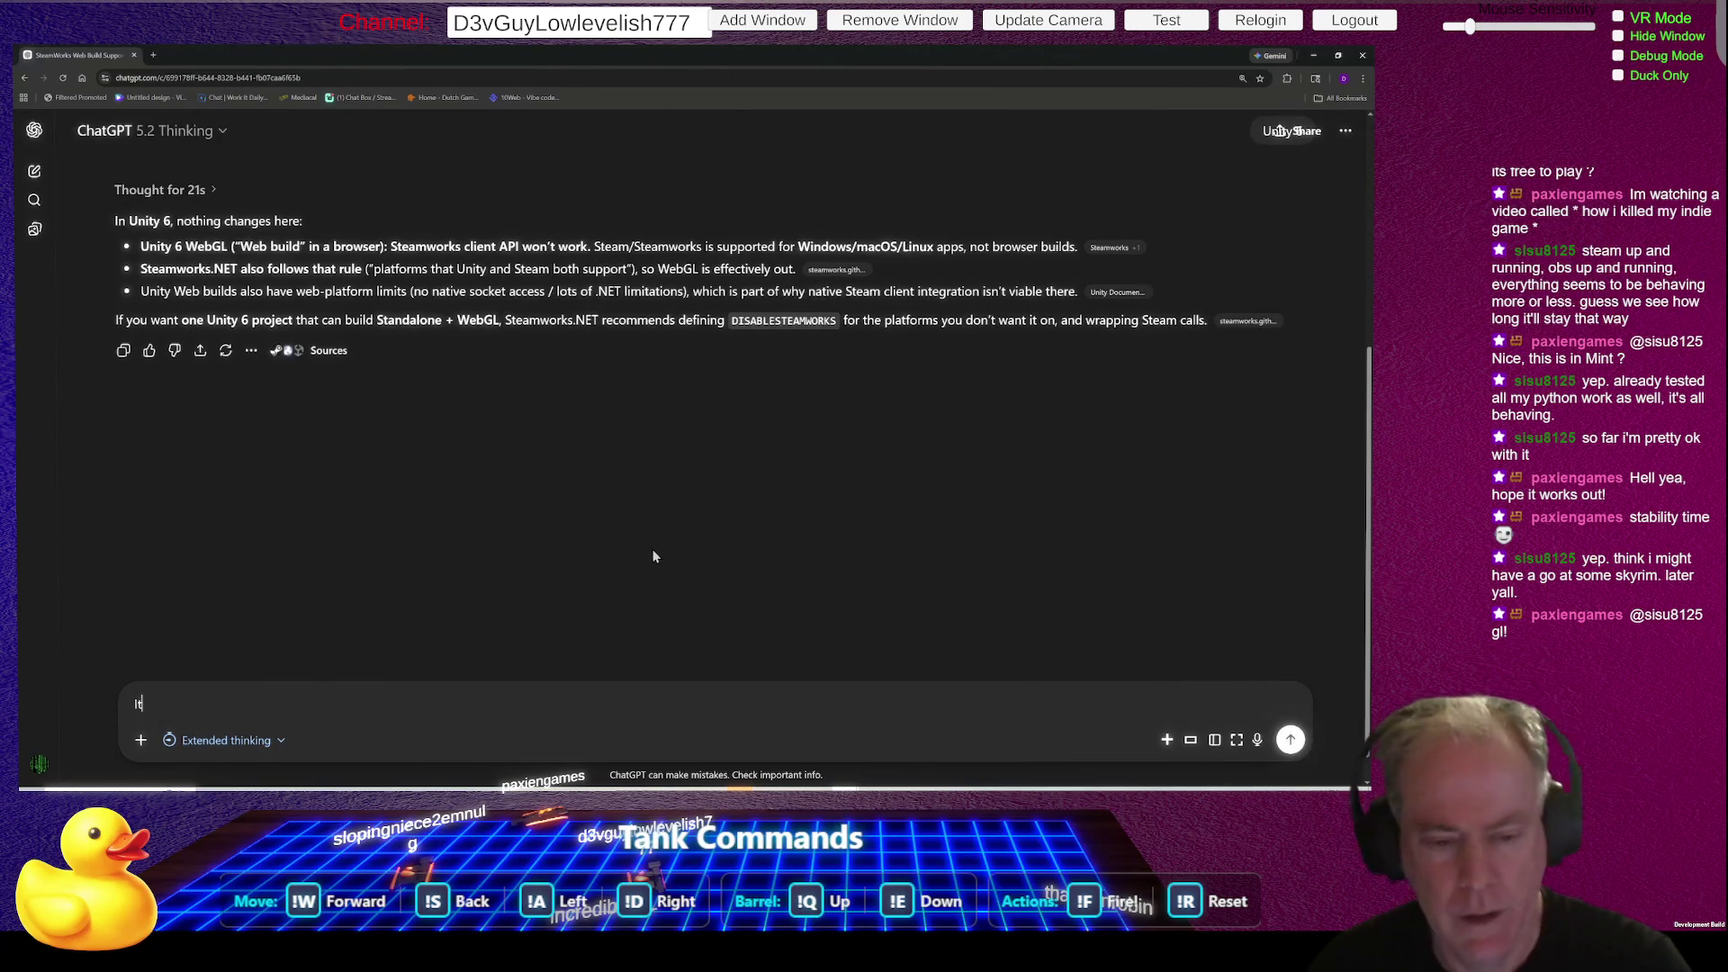
{"action": "type", "text": "t is no longer called"}
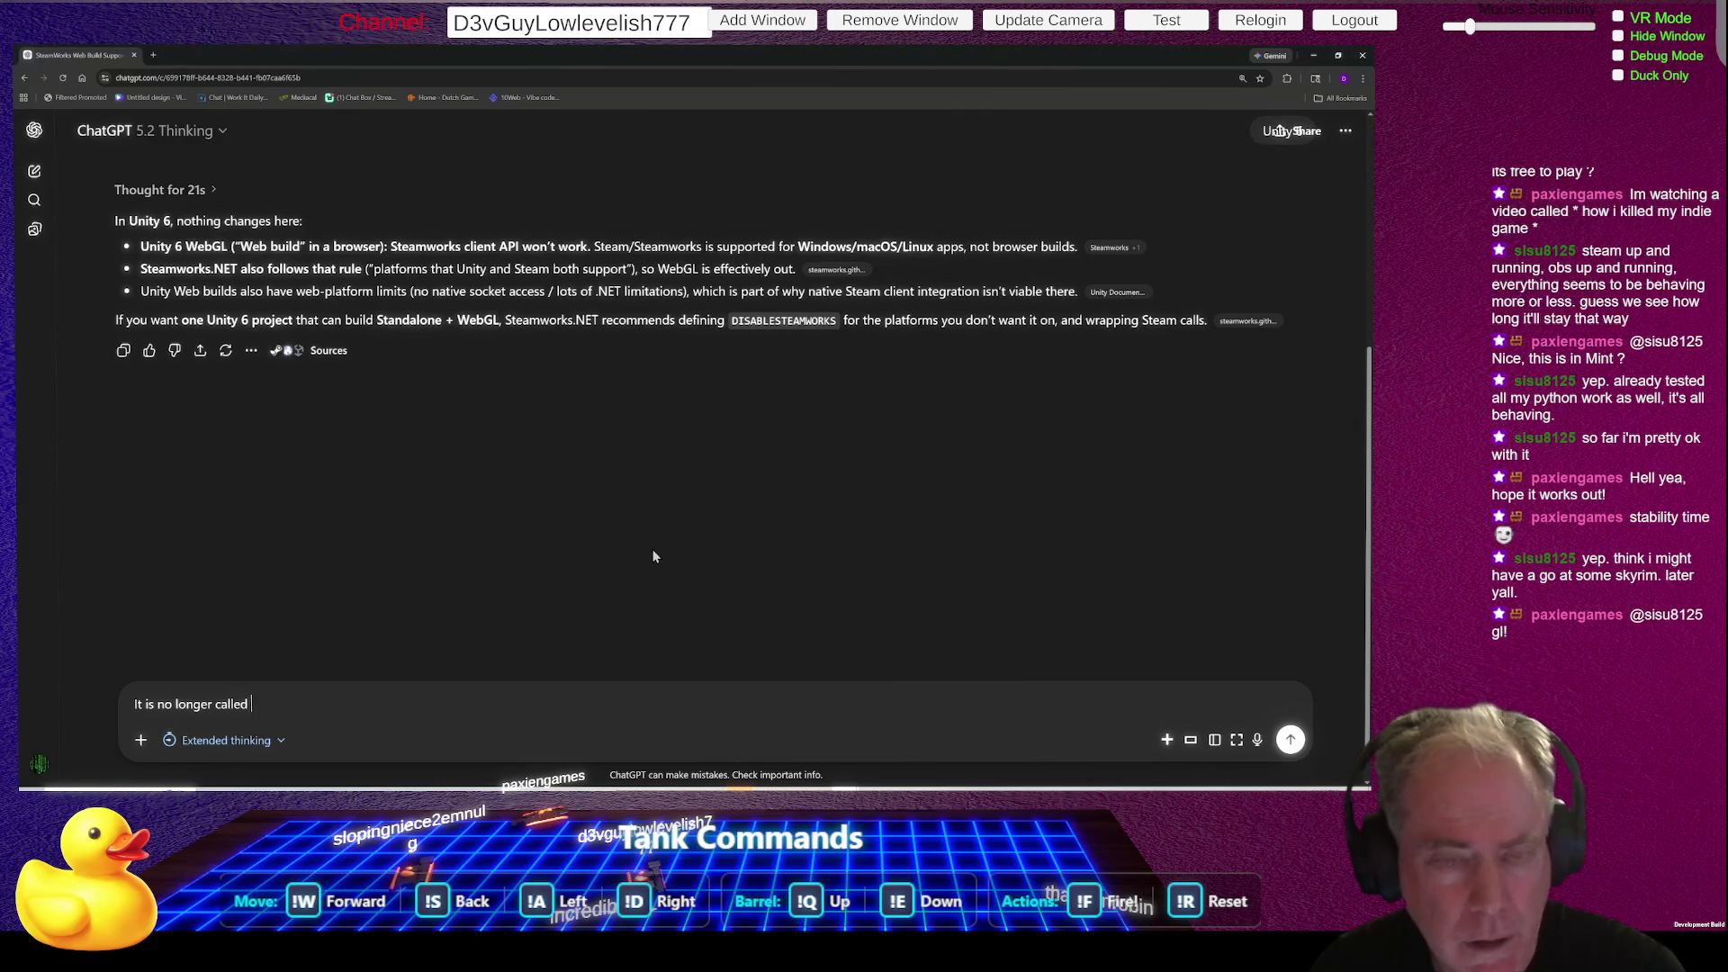
{"action": "key", "text": "shift+Return"}
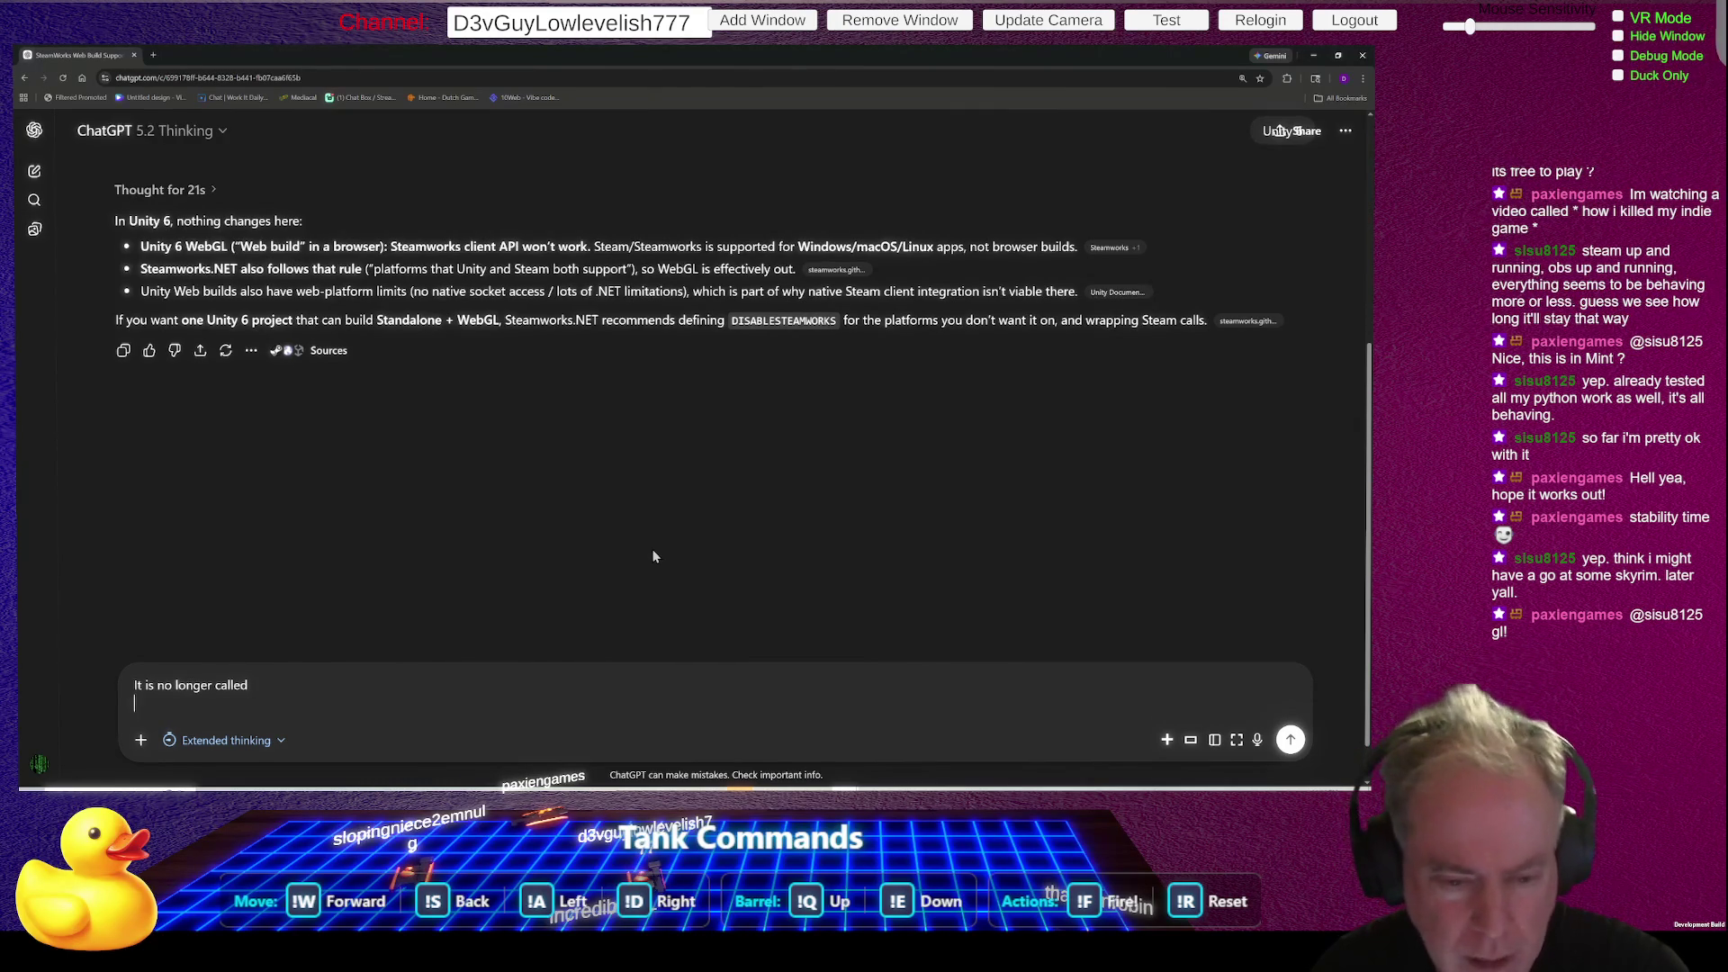
{"action": "type", "text": "'"}
{"action": "key", "text": "BackSpace"}
{"action": "key", "text": "BackSpace"}
{"action": "type", "text": "\"WebGL\""}
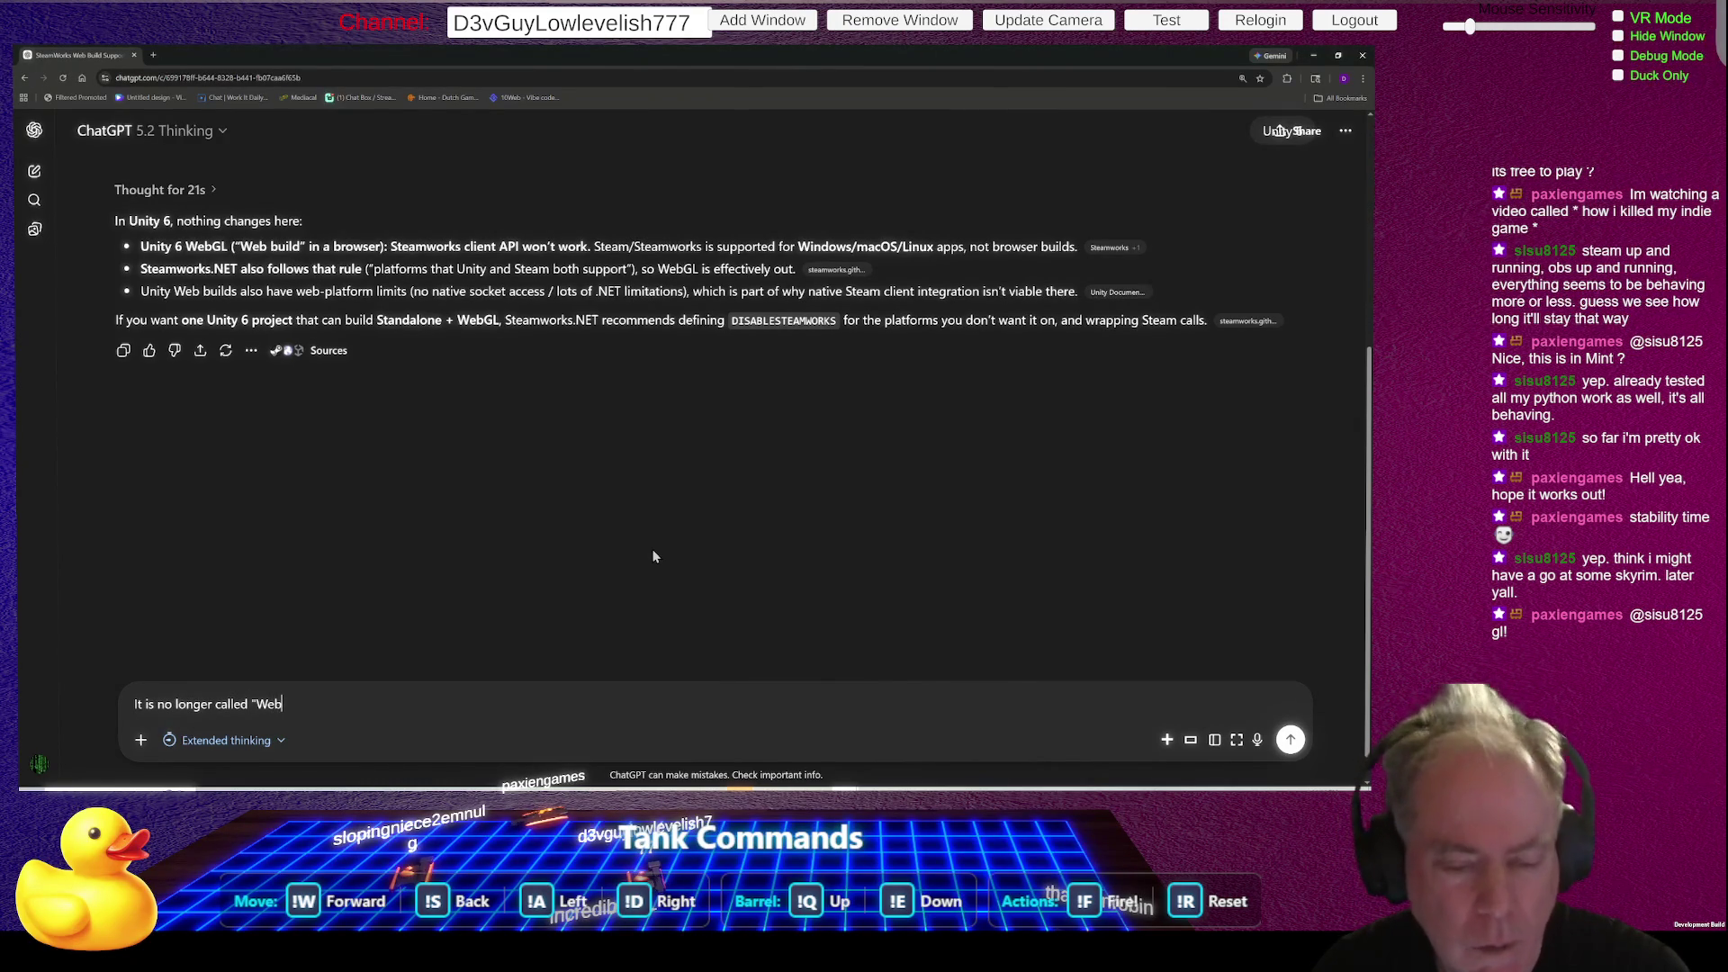
{"action": "key", "text": "Return"}
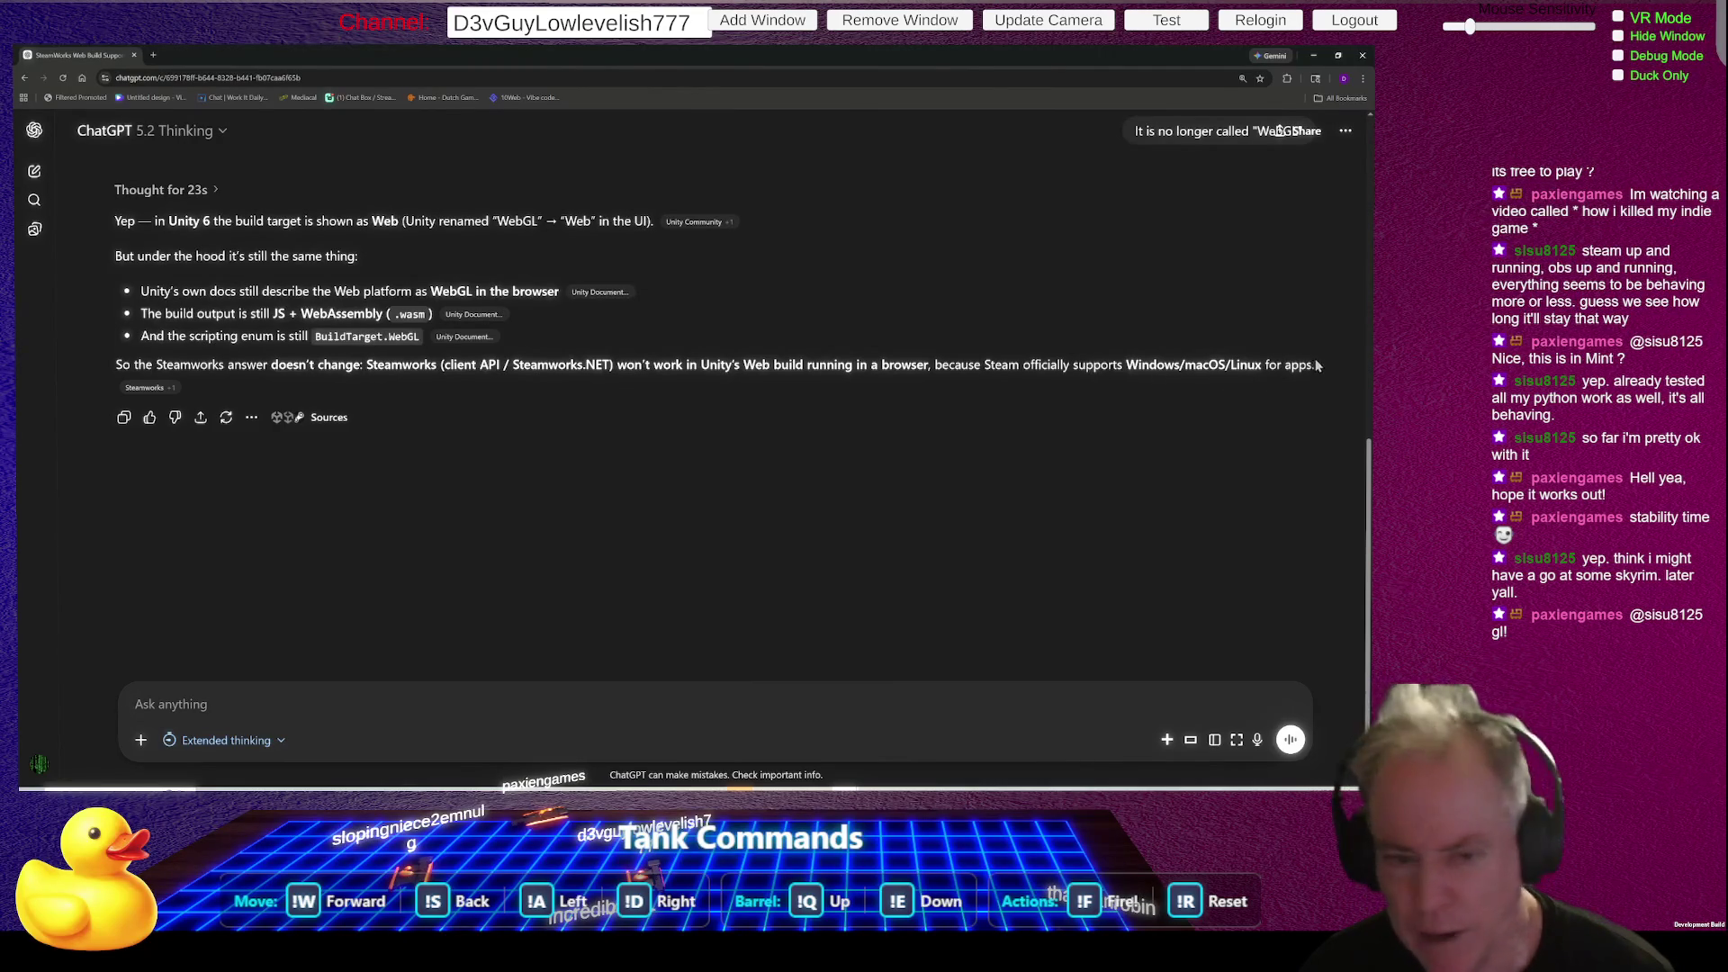
- Reread the earlier Steamworks web-build answers, then return to the achievement script in Rider
{"action": "scroll", "coordinate": [945, 405], "scroll_direction": "up", "scroll_amount": 5}
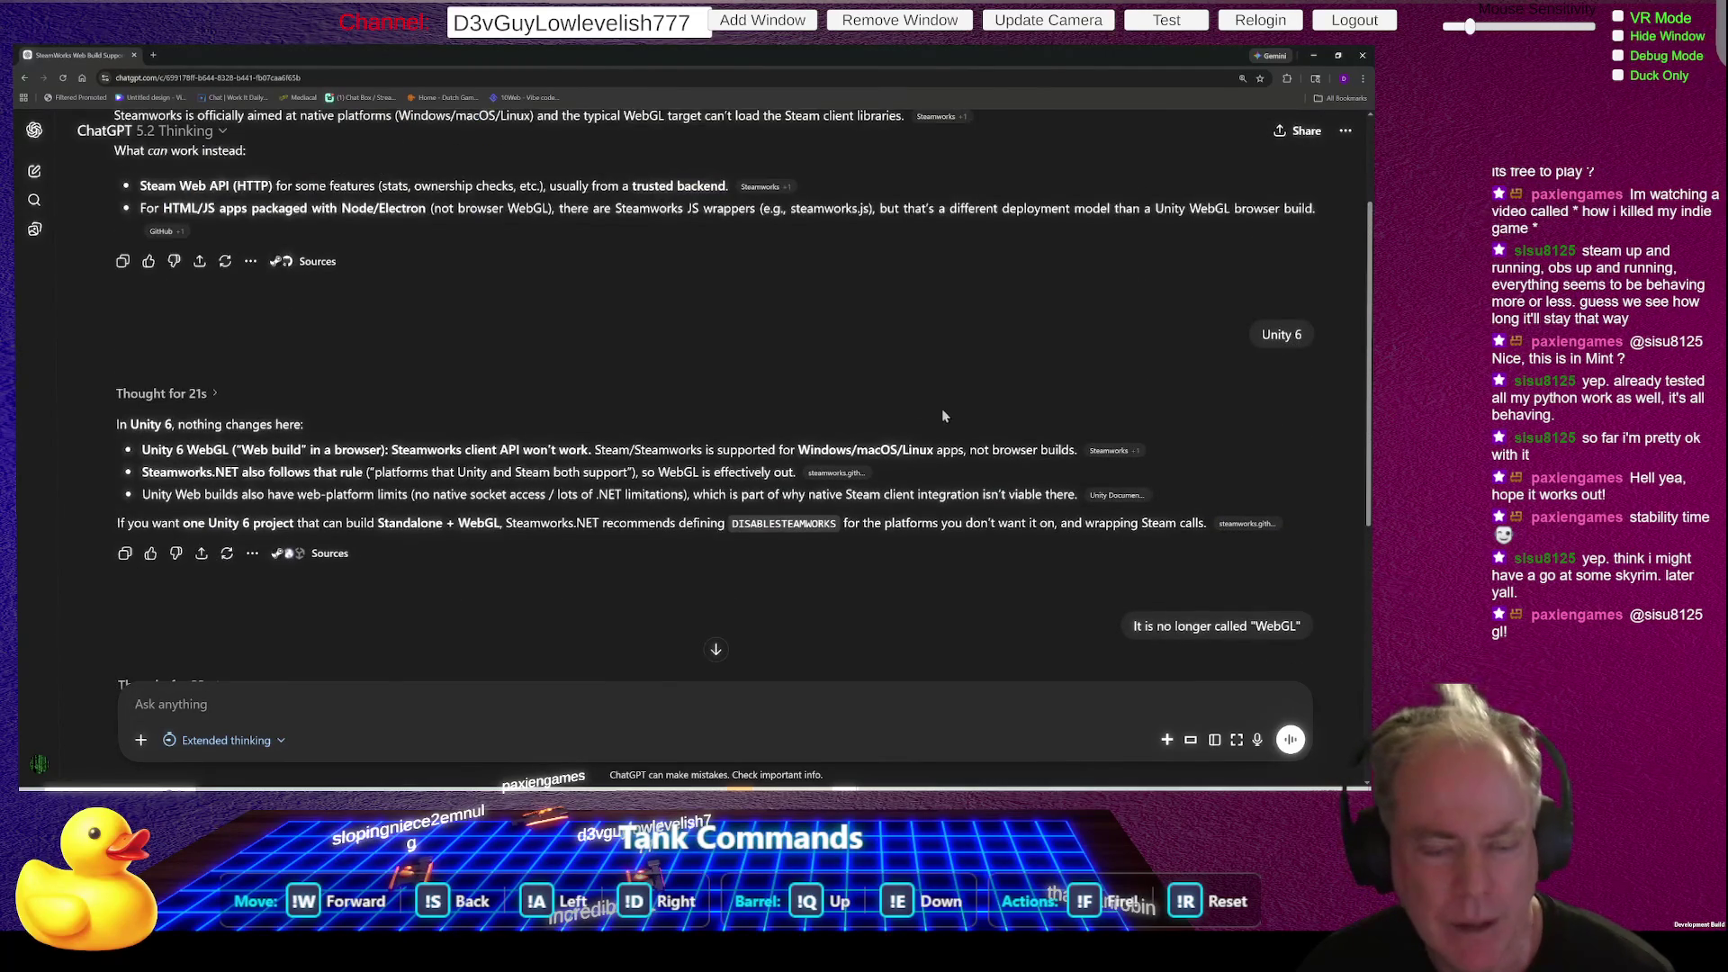
{"action": "scroll", "coordinate": [478, 402], "scroll_direction": "up", "scroll_amount": 2}
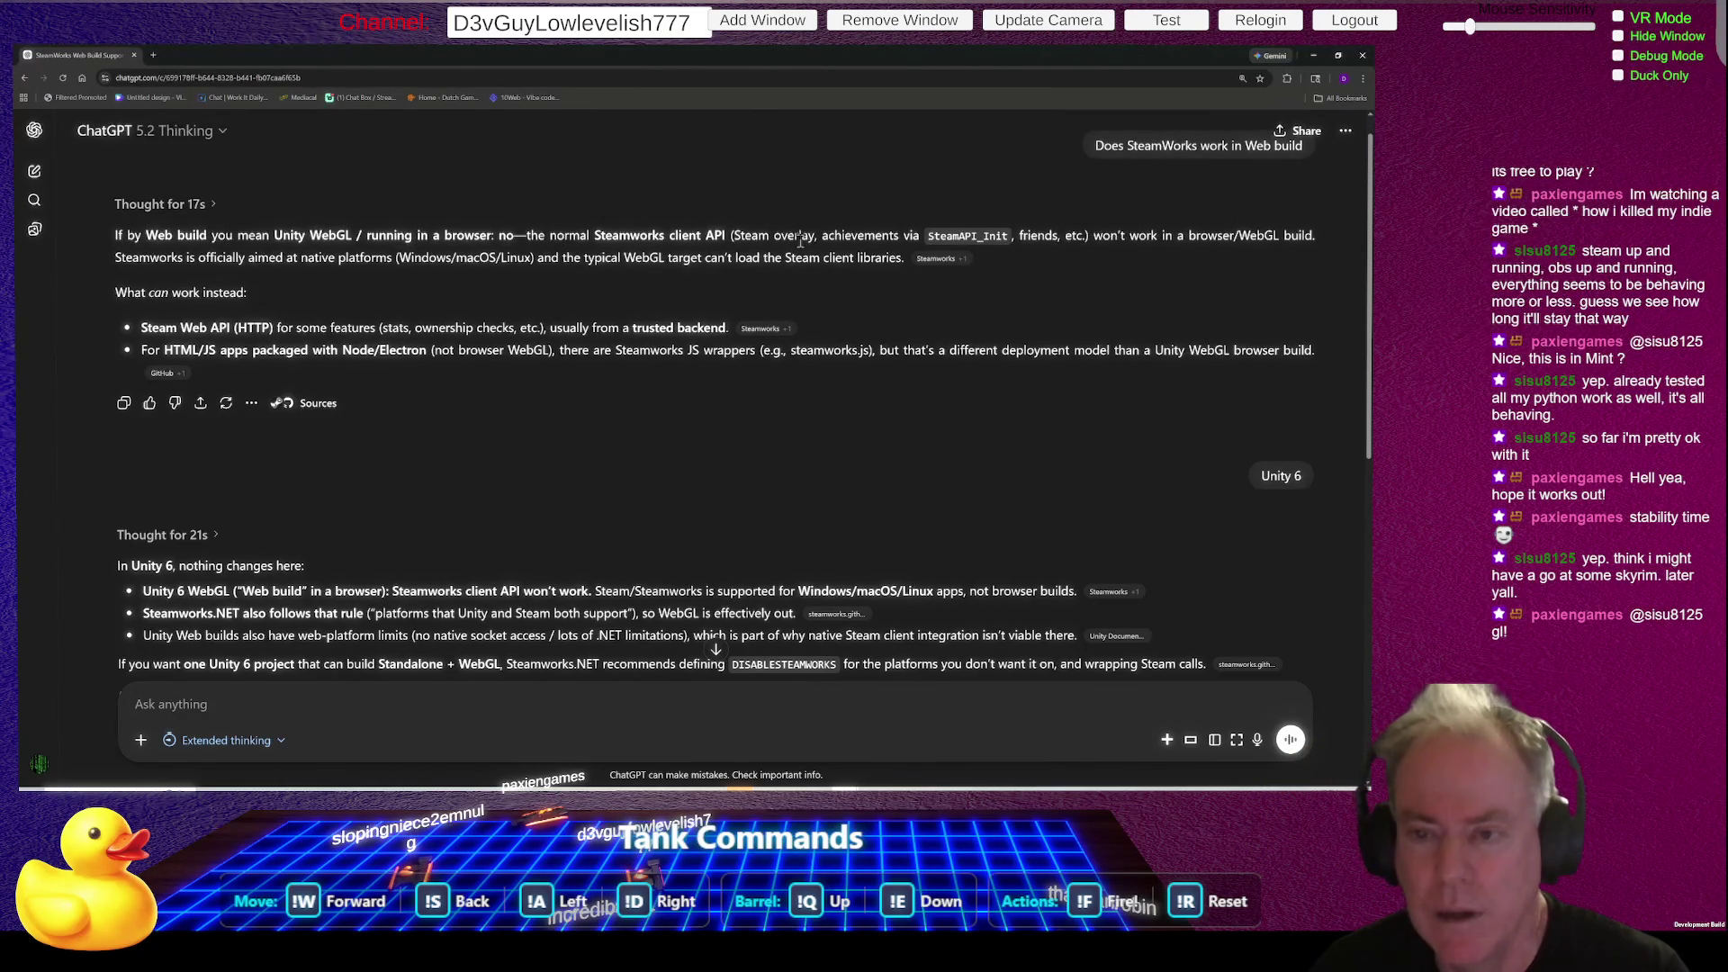
{"action": "key", "text": "alt+Tab"}
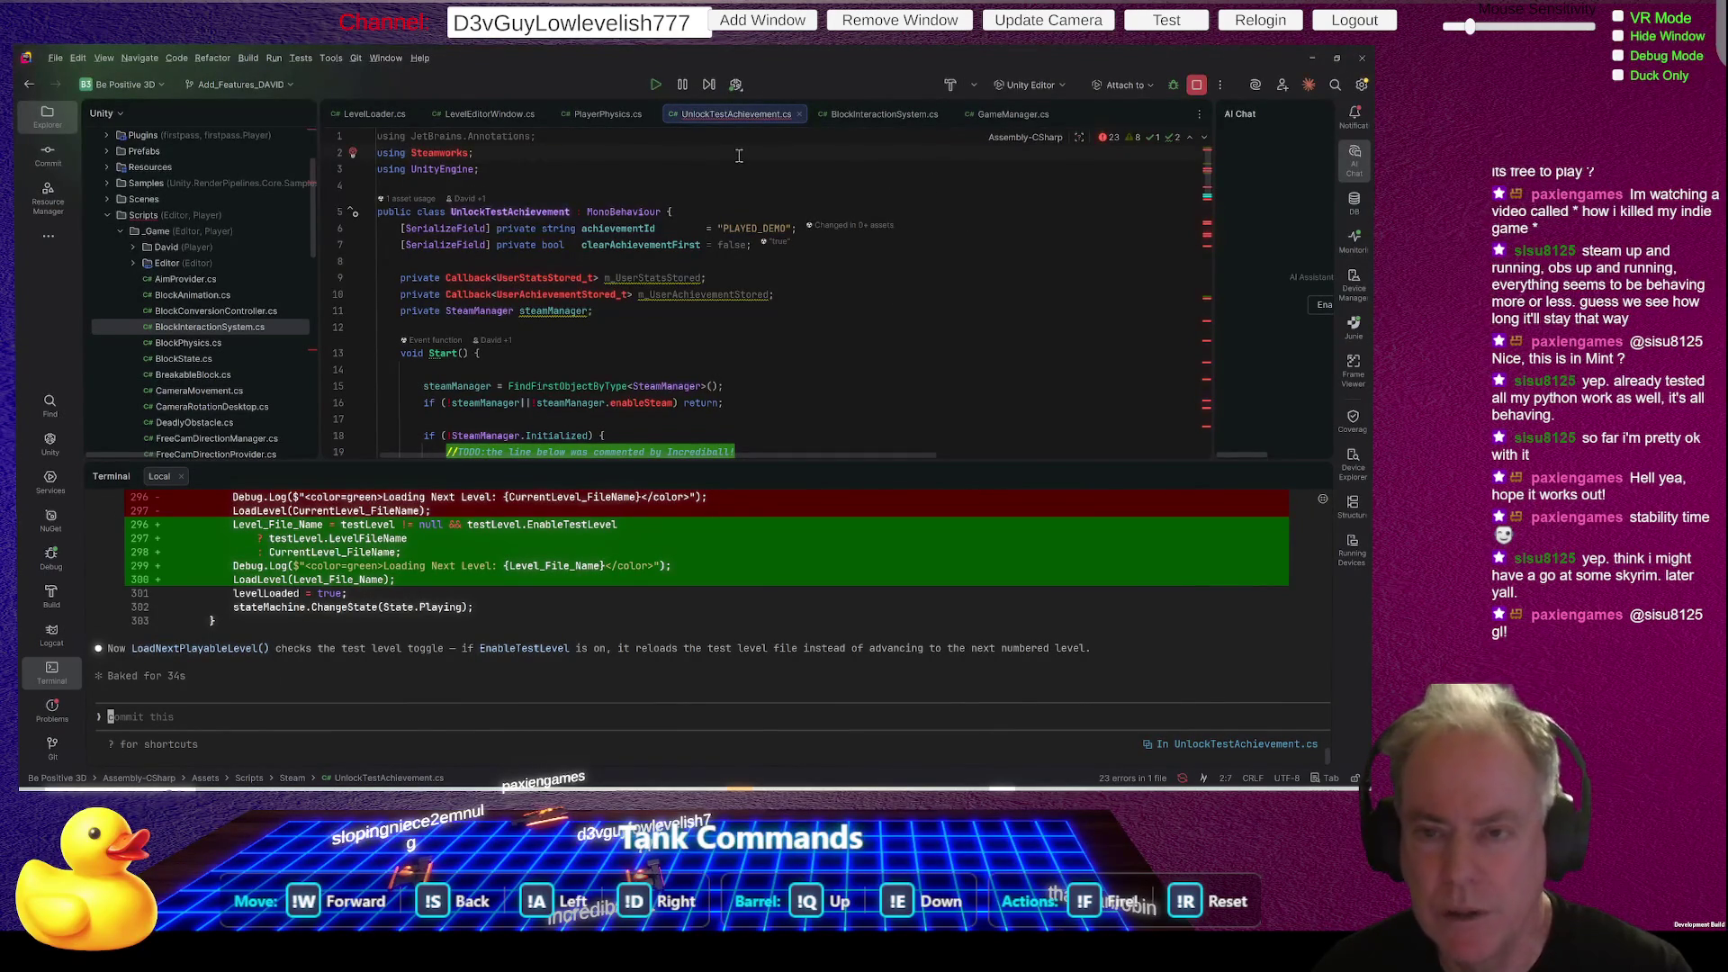
- Insert '#if !PLATFORM_WEBGL' on a new line above the Steamworks import
{"action": "key", "text": "Home"}
{"action": "key", "text": "Return"}
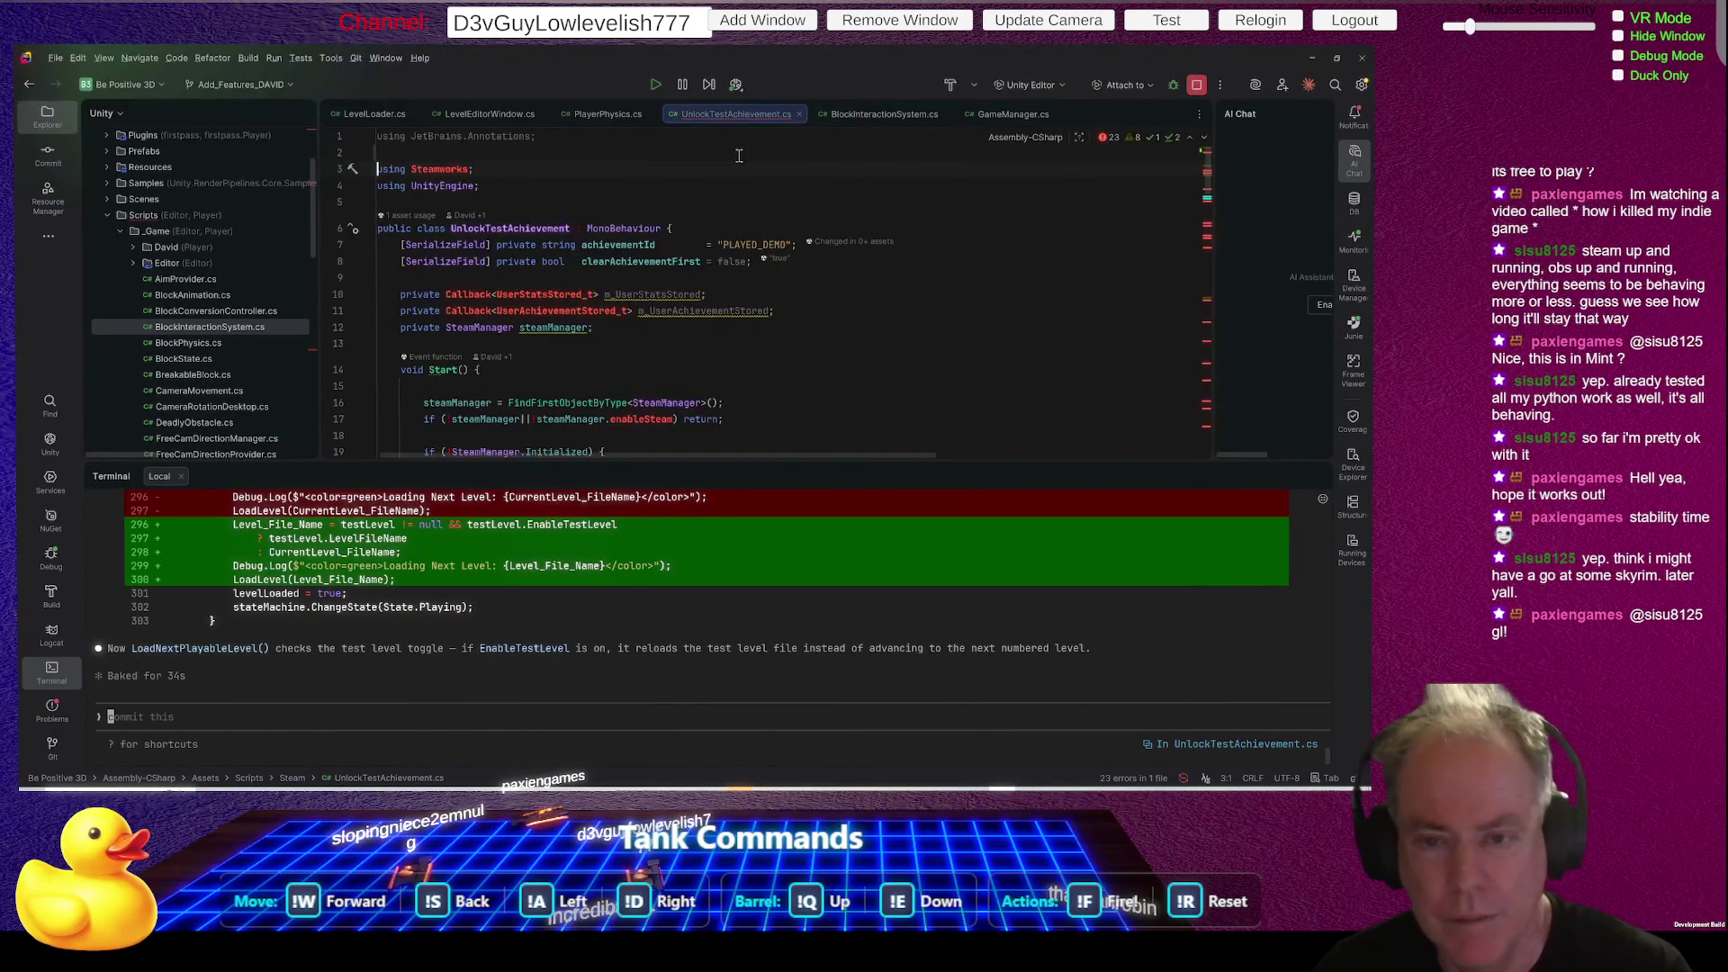
{"action": "key", "text": "Up"}
{"action": "type", "text": "#if"}
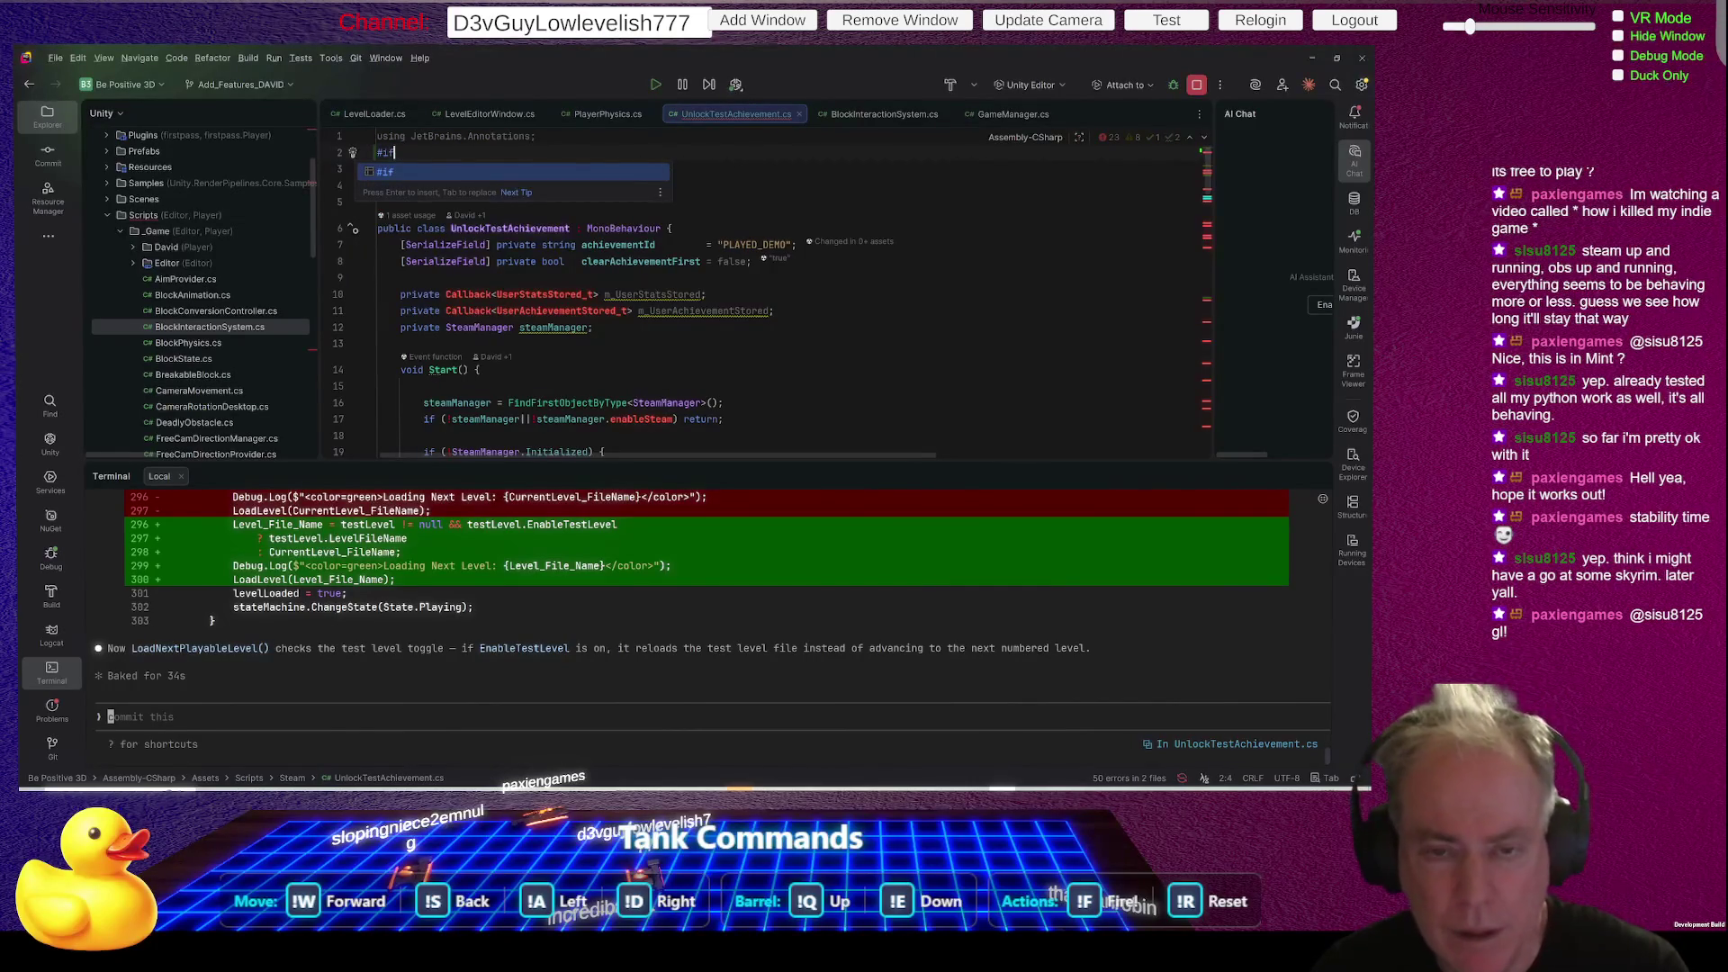
{"action": "type", "text": " !Web"}
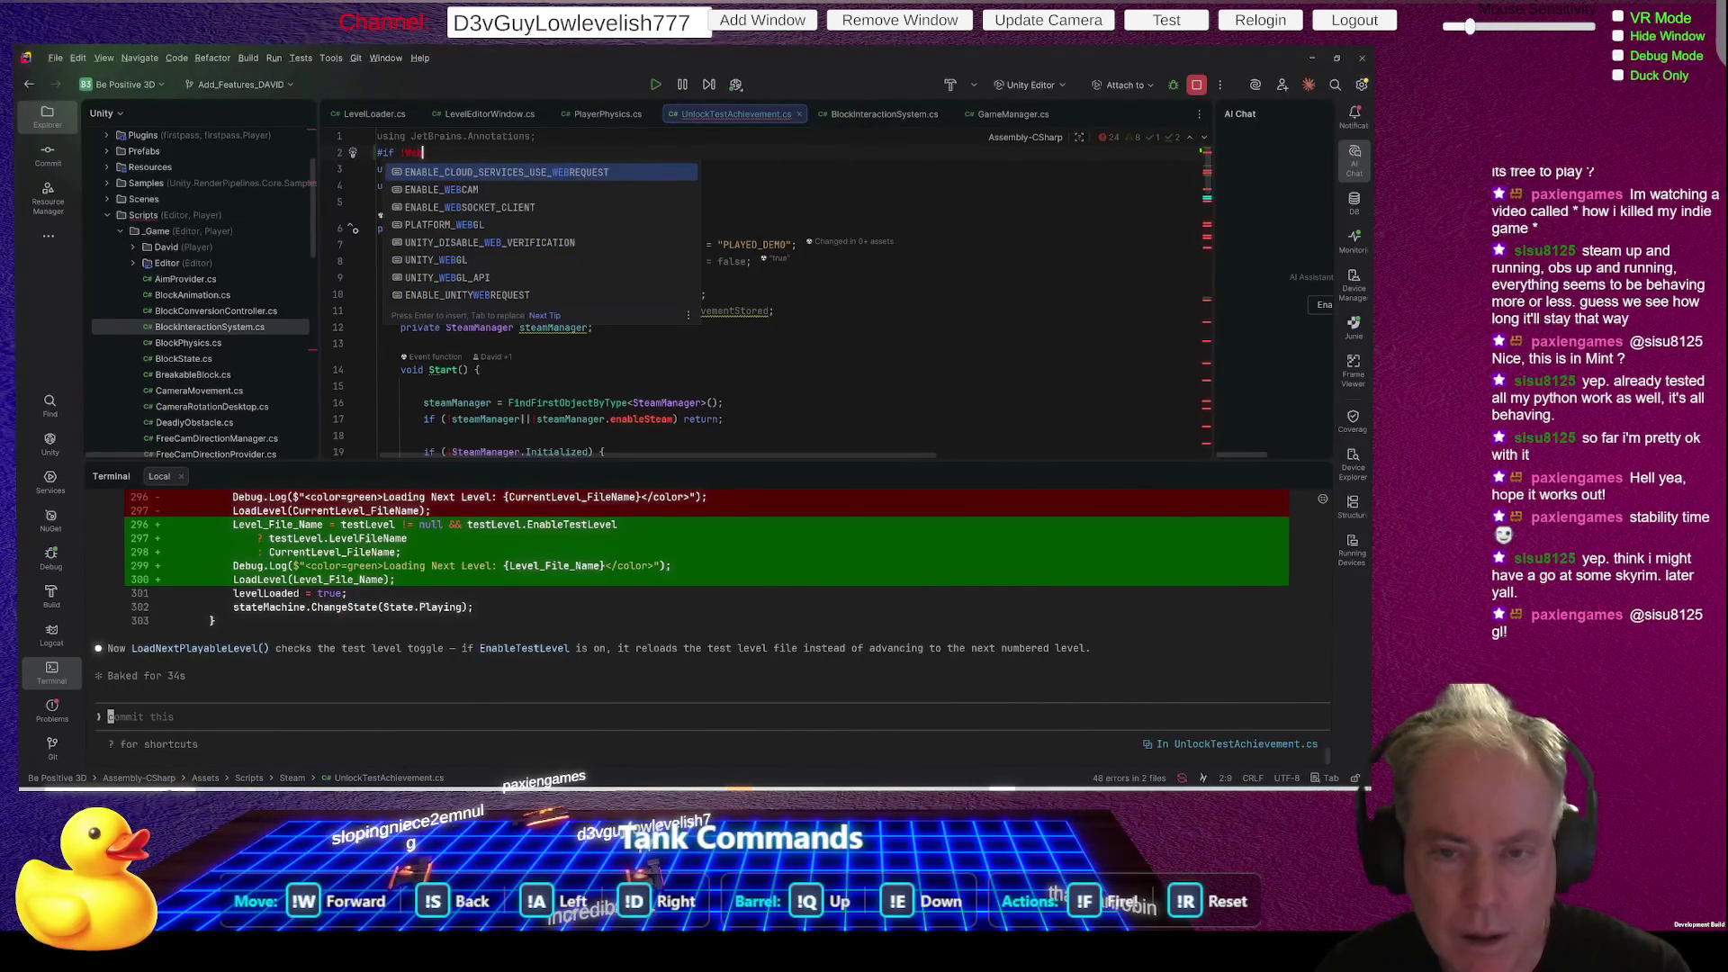
{"action": "key", "text": "Down"}
{"action": "key", "text": "Down"}
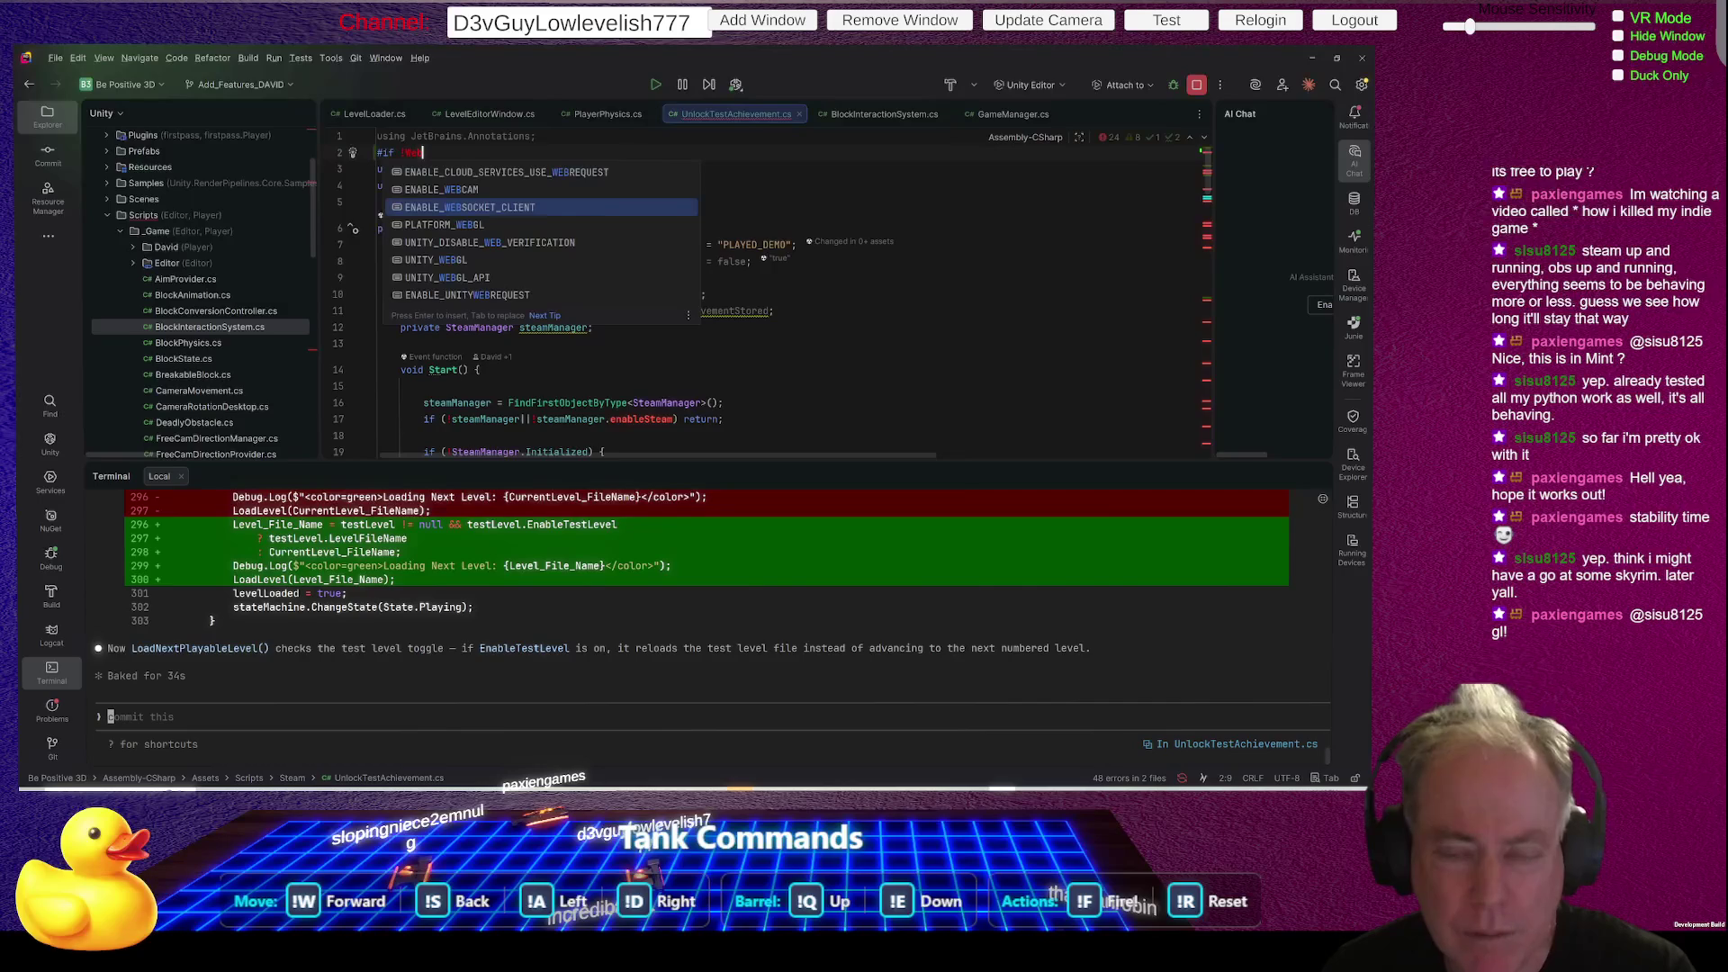
{"action": "key", "text": "Down"}
{"action": "key", "text": "Return"}
{"action": "key", "text": "Down"}
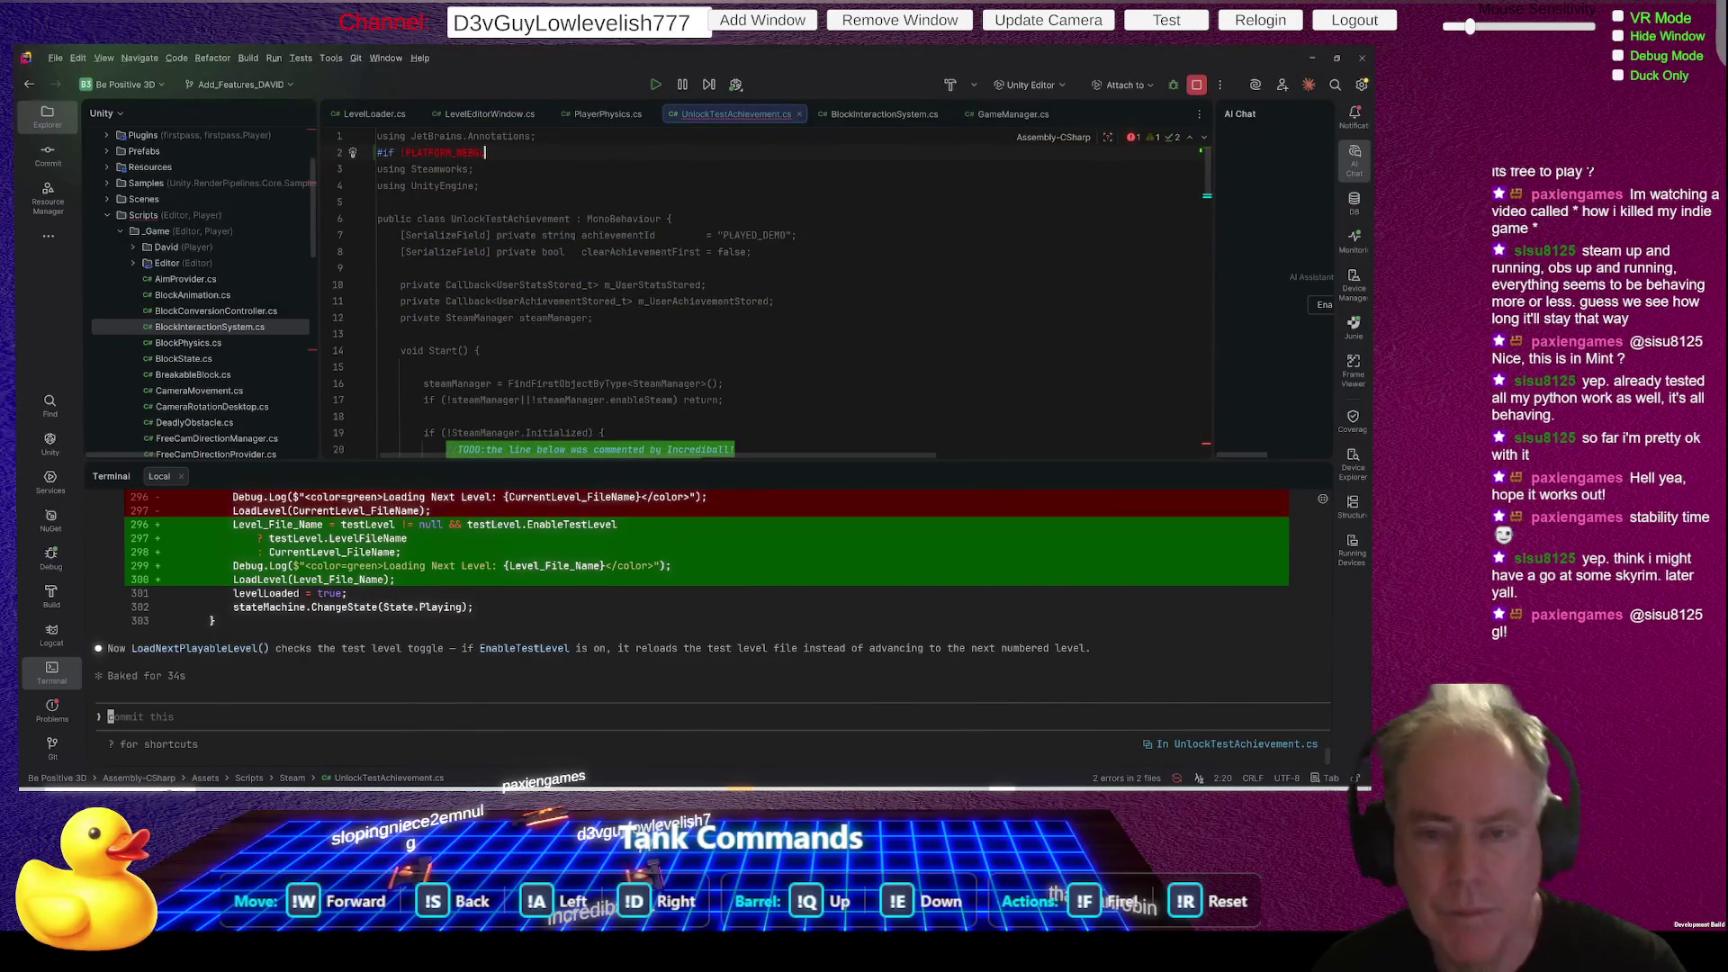
{"action": "key", "text": "Down"}
{"action": "key", "text": "Down"}
{"action": "key", "text": "Down"}
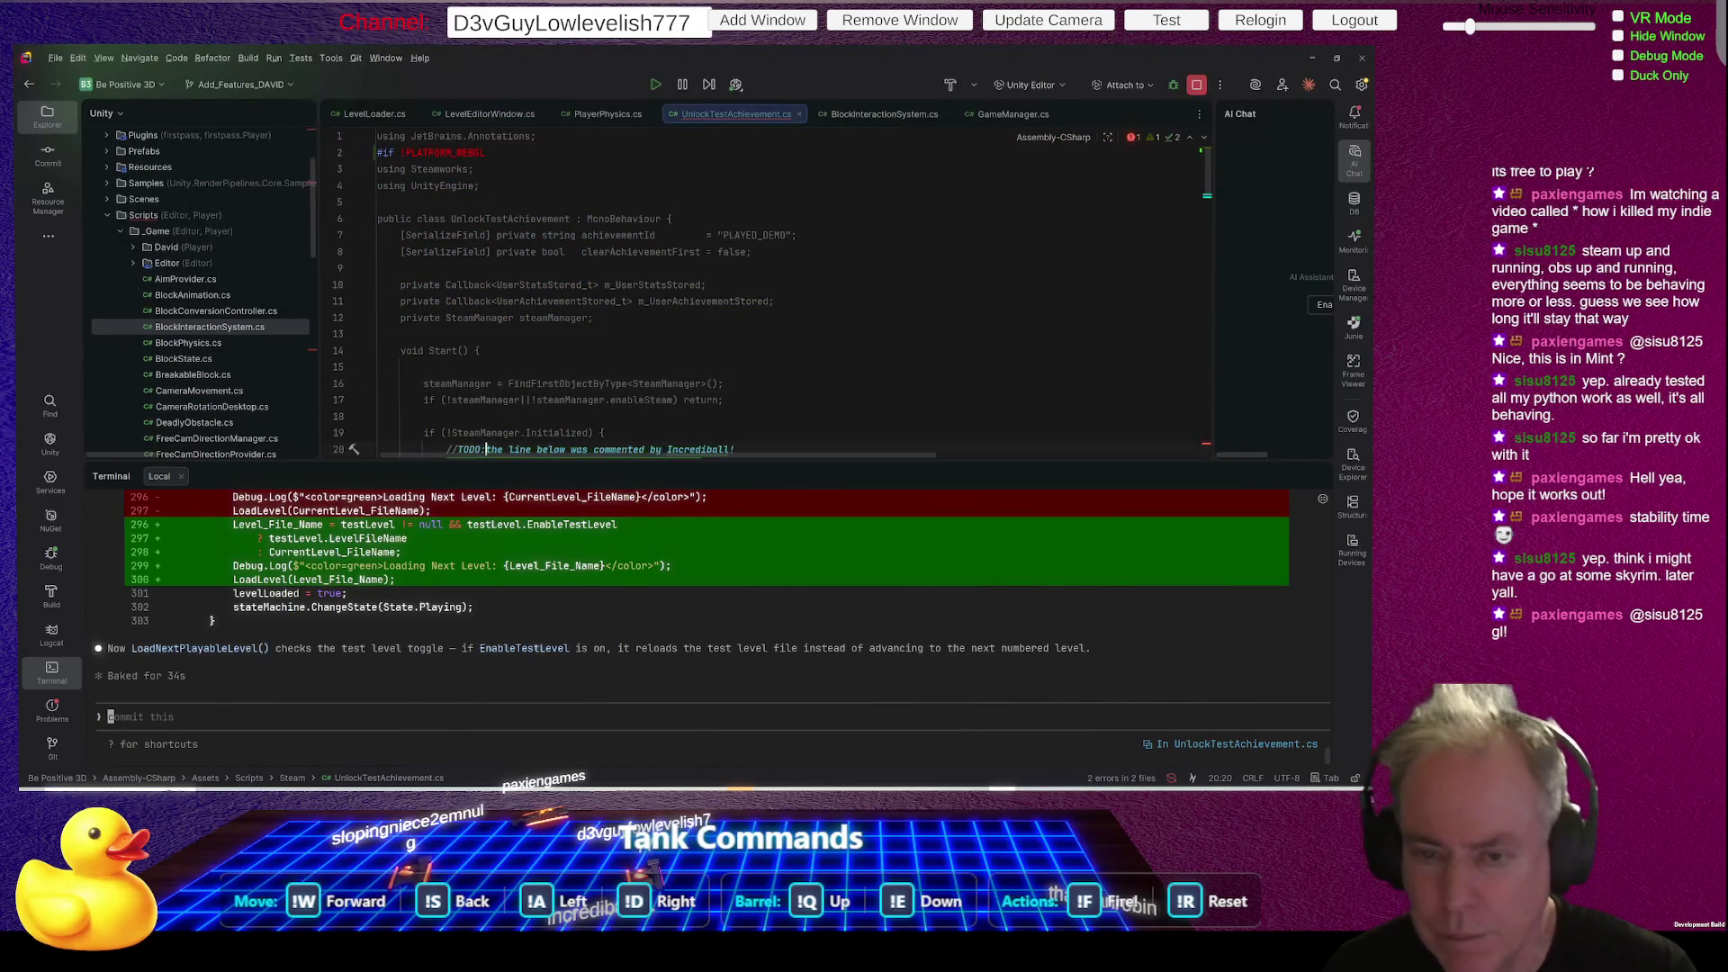
- Close the guard with '#endif' after the file's final brace
{"action": "key", "text": "ctrl+End"}
{"action": "key", "text": "Return"}
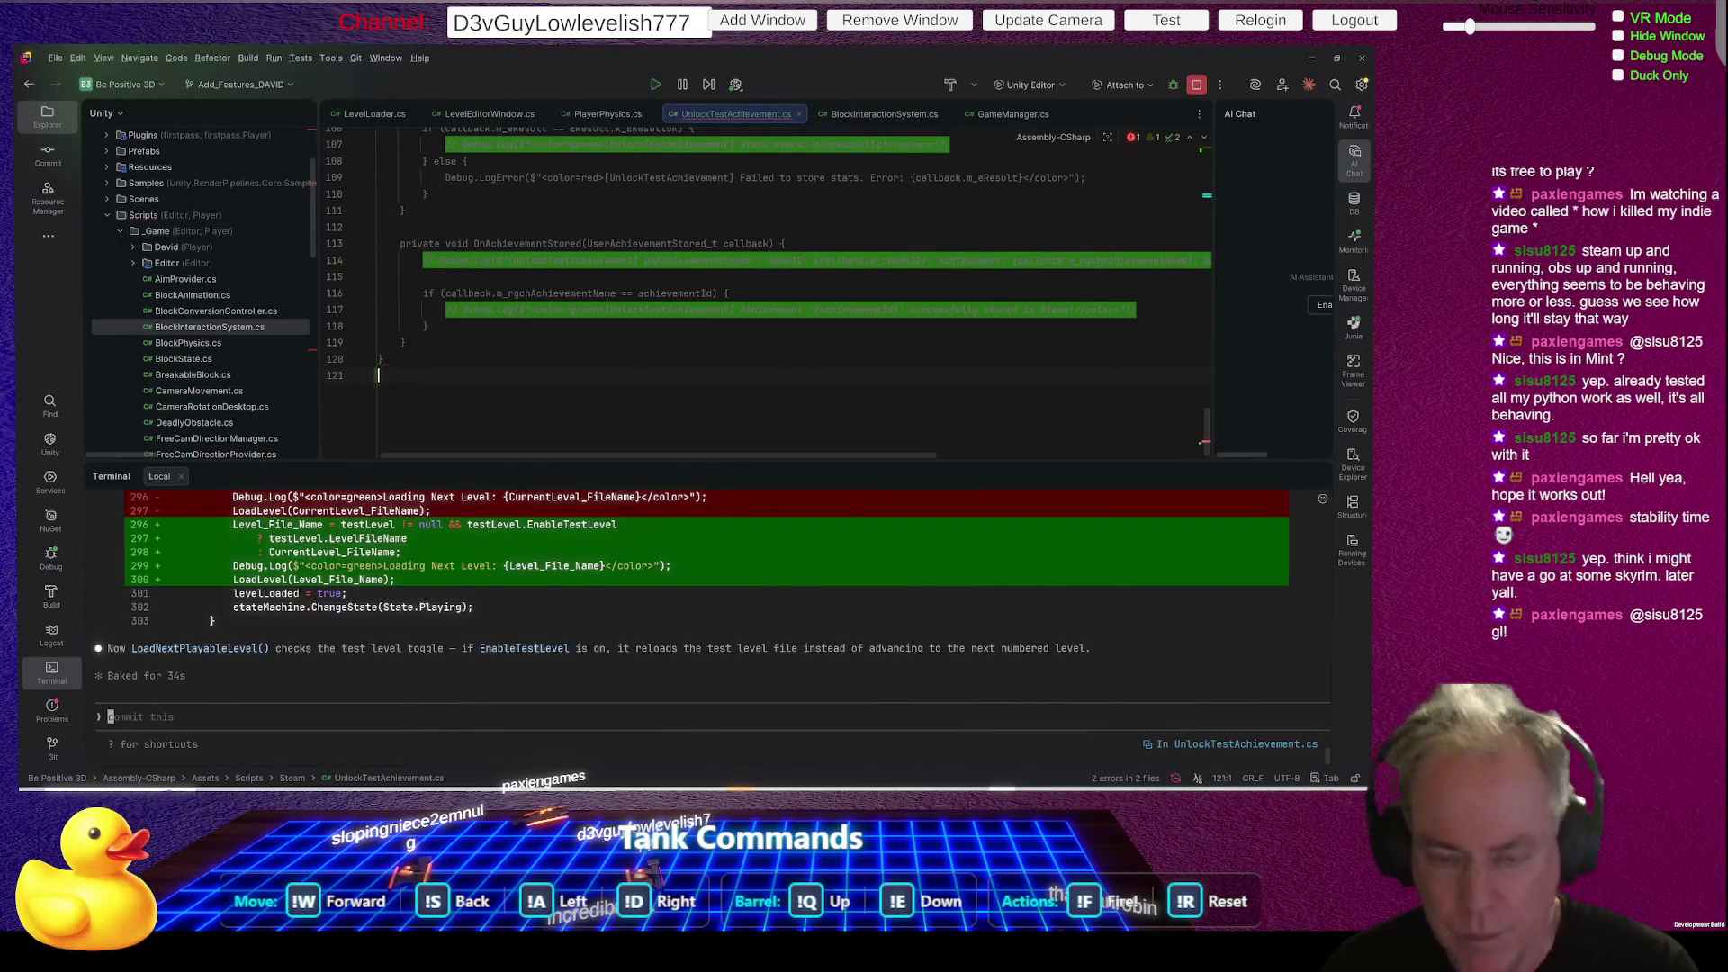
{"action": "type", "text": "#endif"}
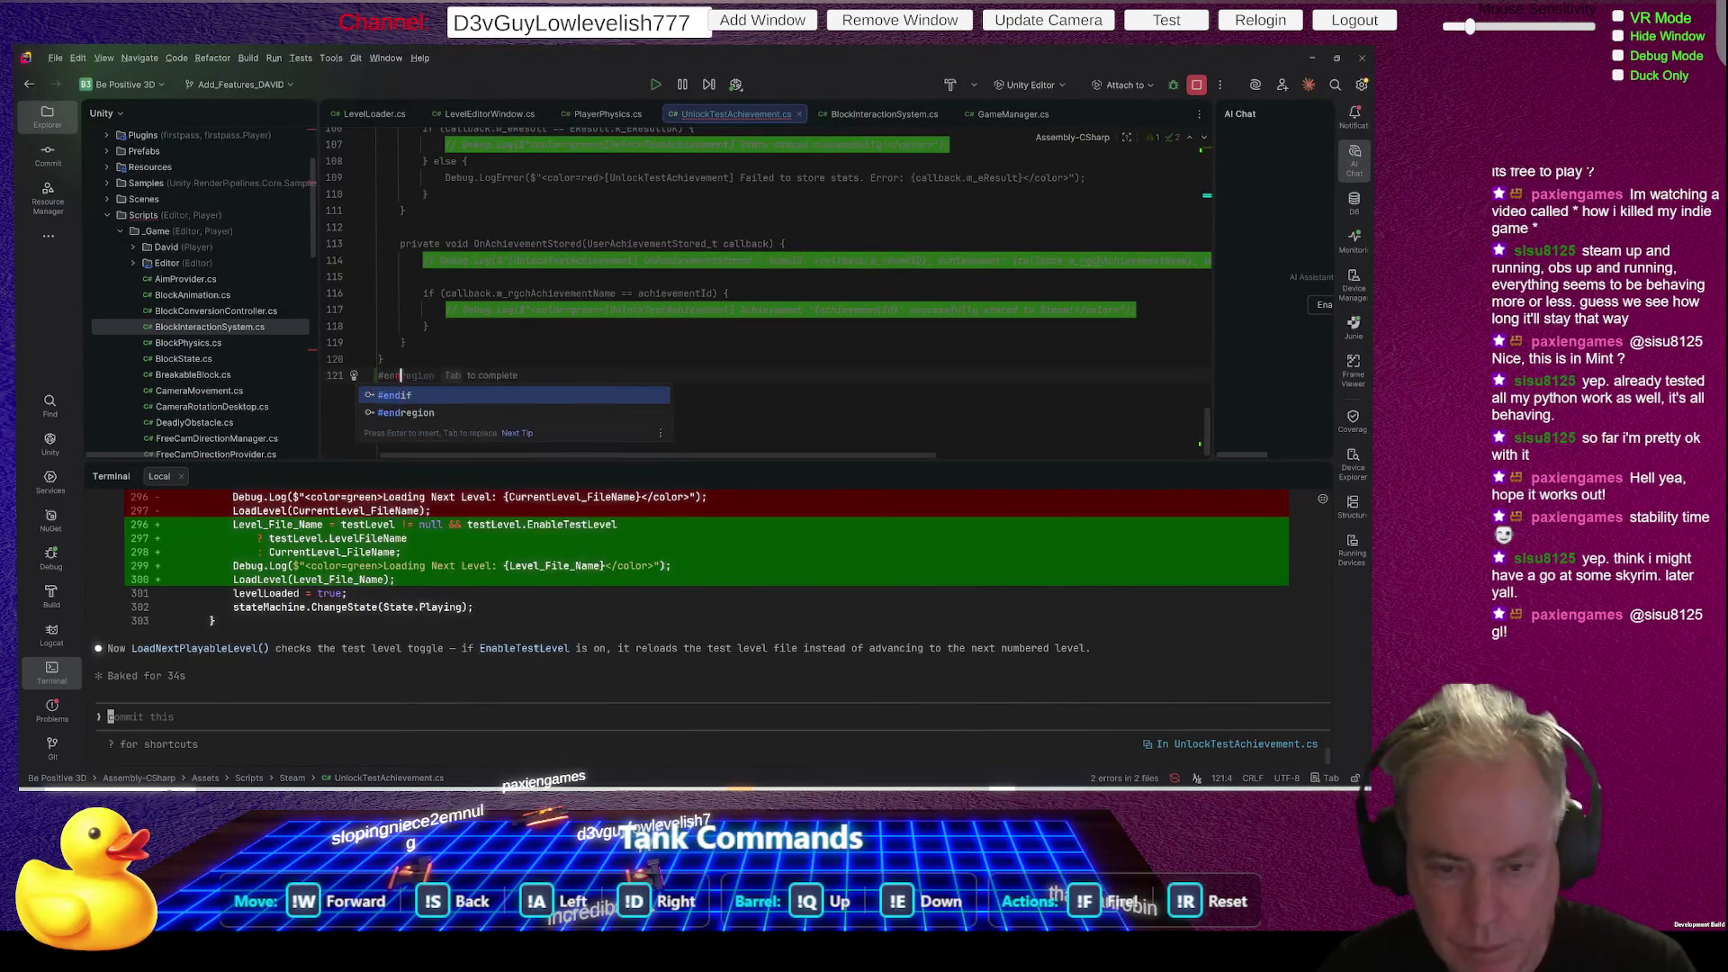
{"action": "key", "text": "alt+Tab"}
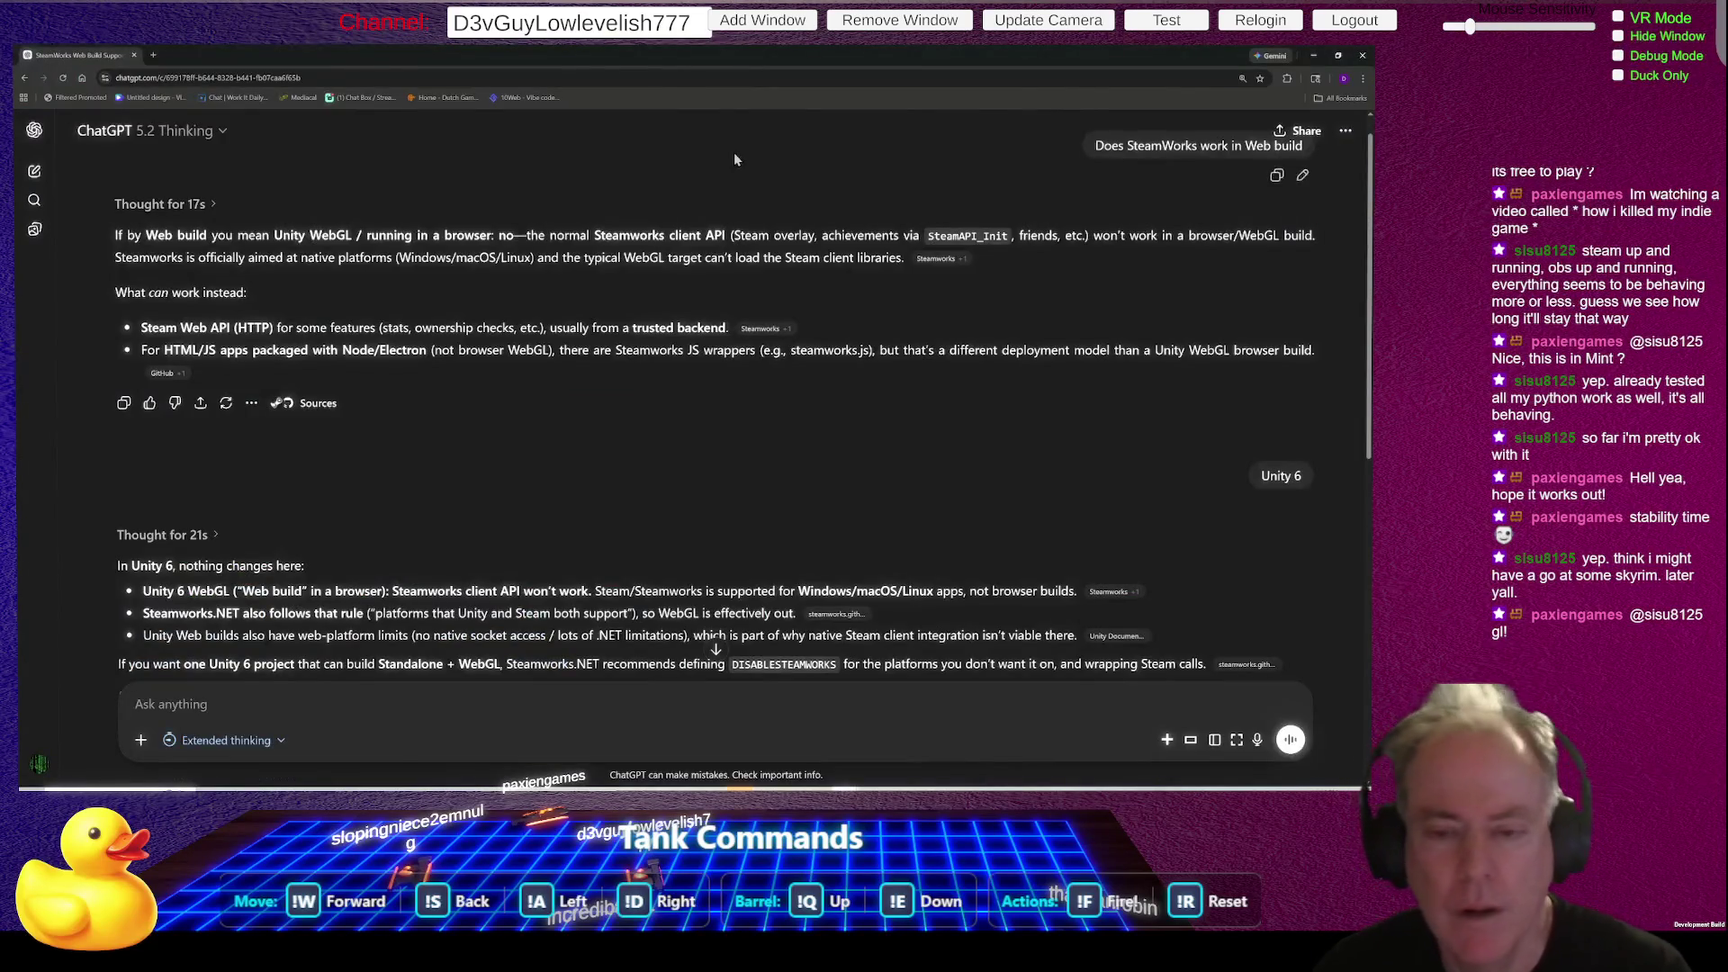
- Switch from the ChatGPT Steamworks conversation to the Unity Editor showing the Bootstrap scene
{"action": "key", "text": "alt+Tab"}
{"action": "key", "text": "alt+Tab"}
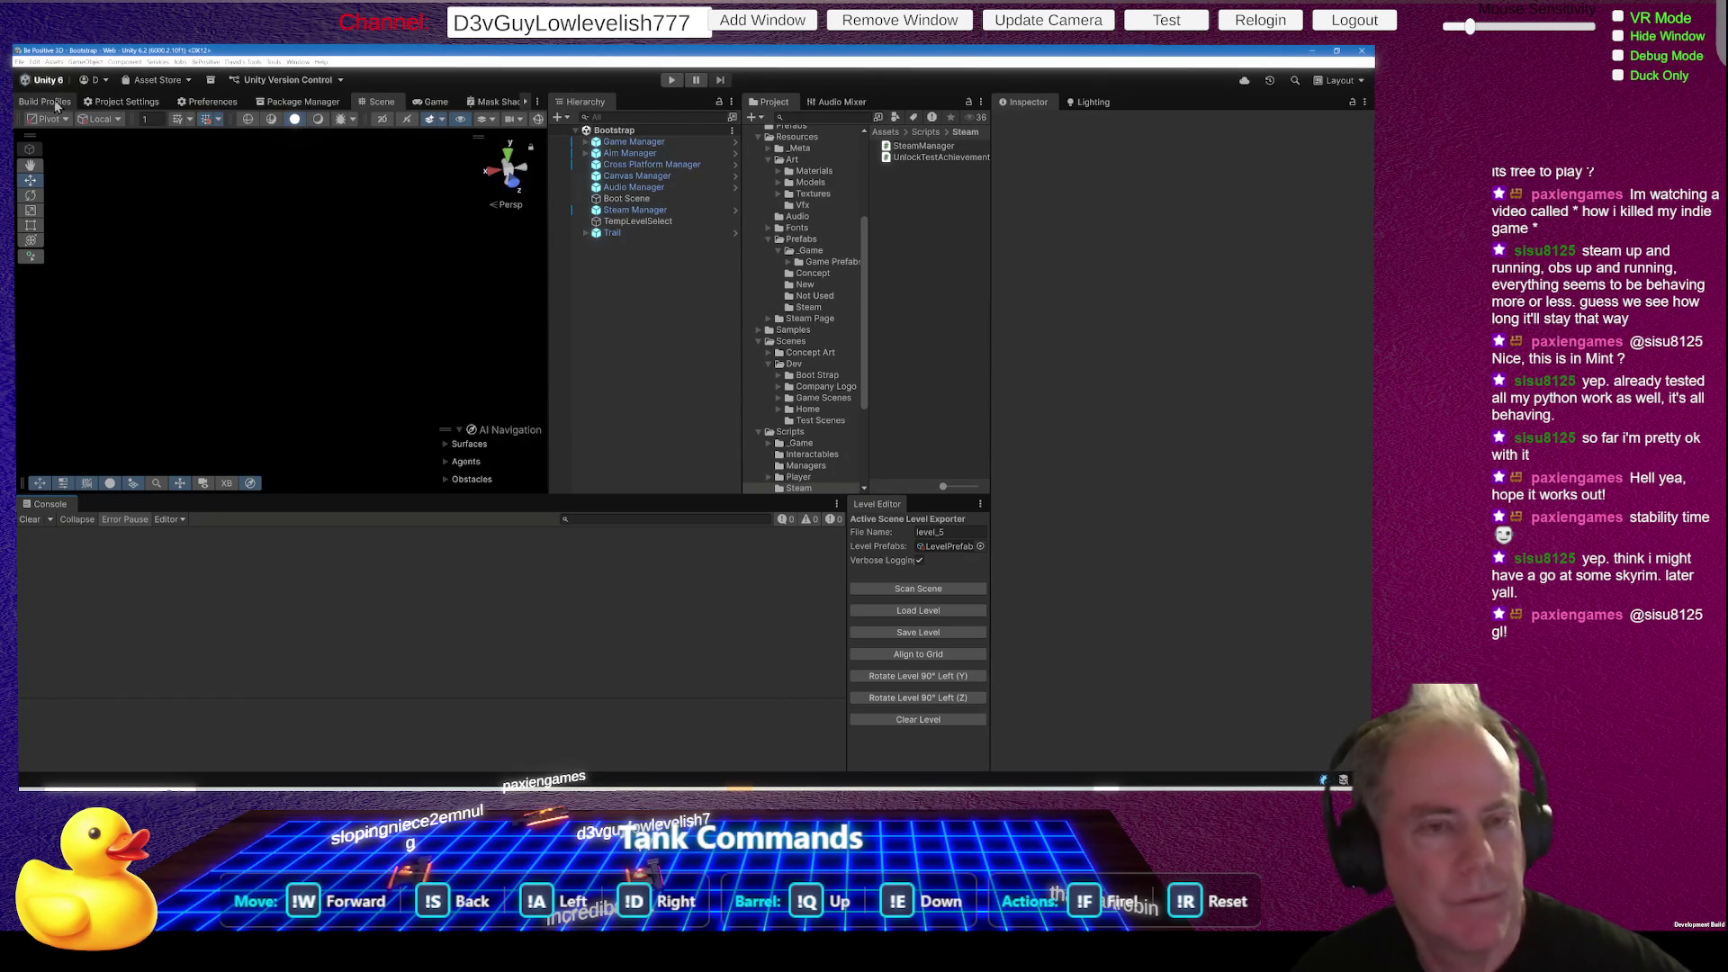
- Start a Web build from Build Profiles with Builds/Web as the output folder
{"action": "left_click", "coordinate": [56, 106]}
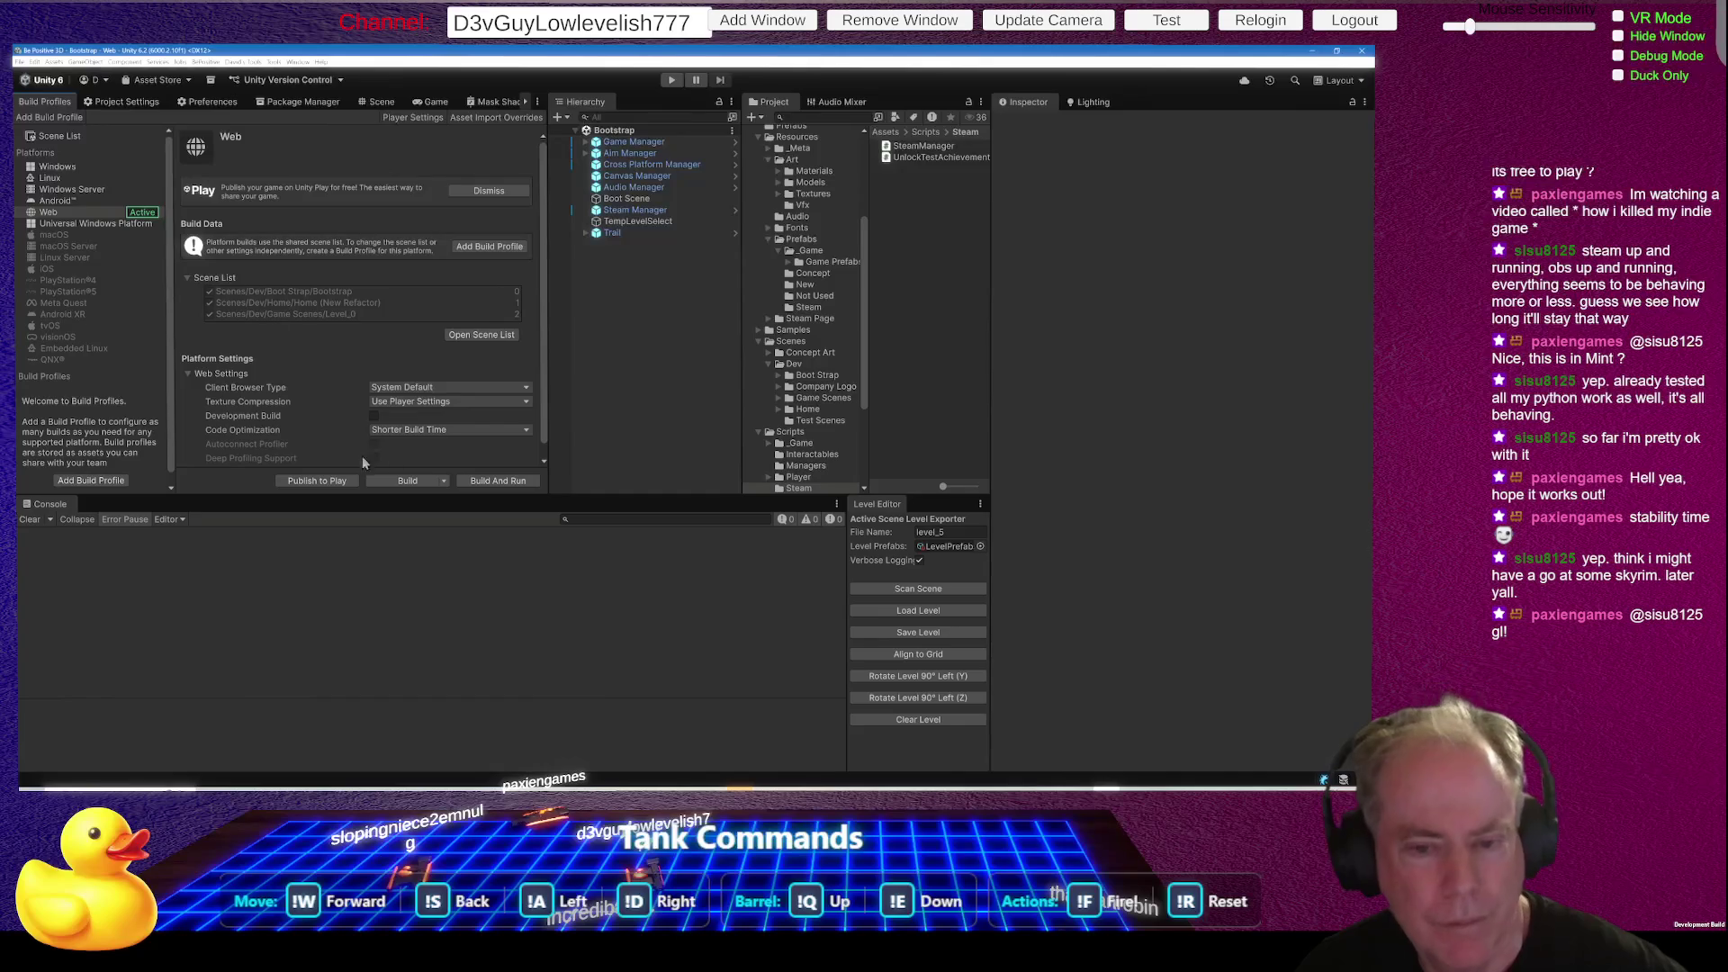
{"action": "left_click", "coordinate": [413, 485]}
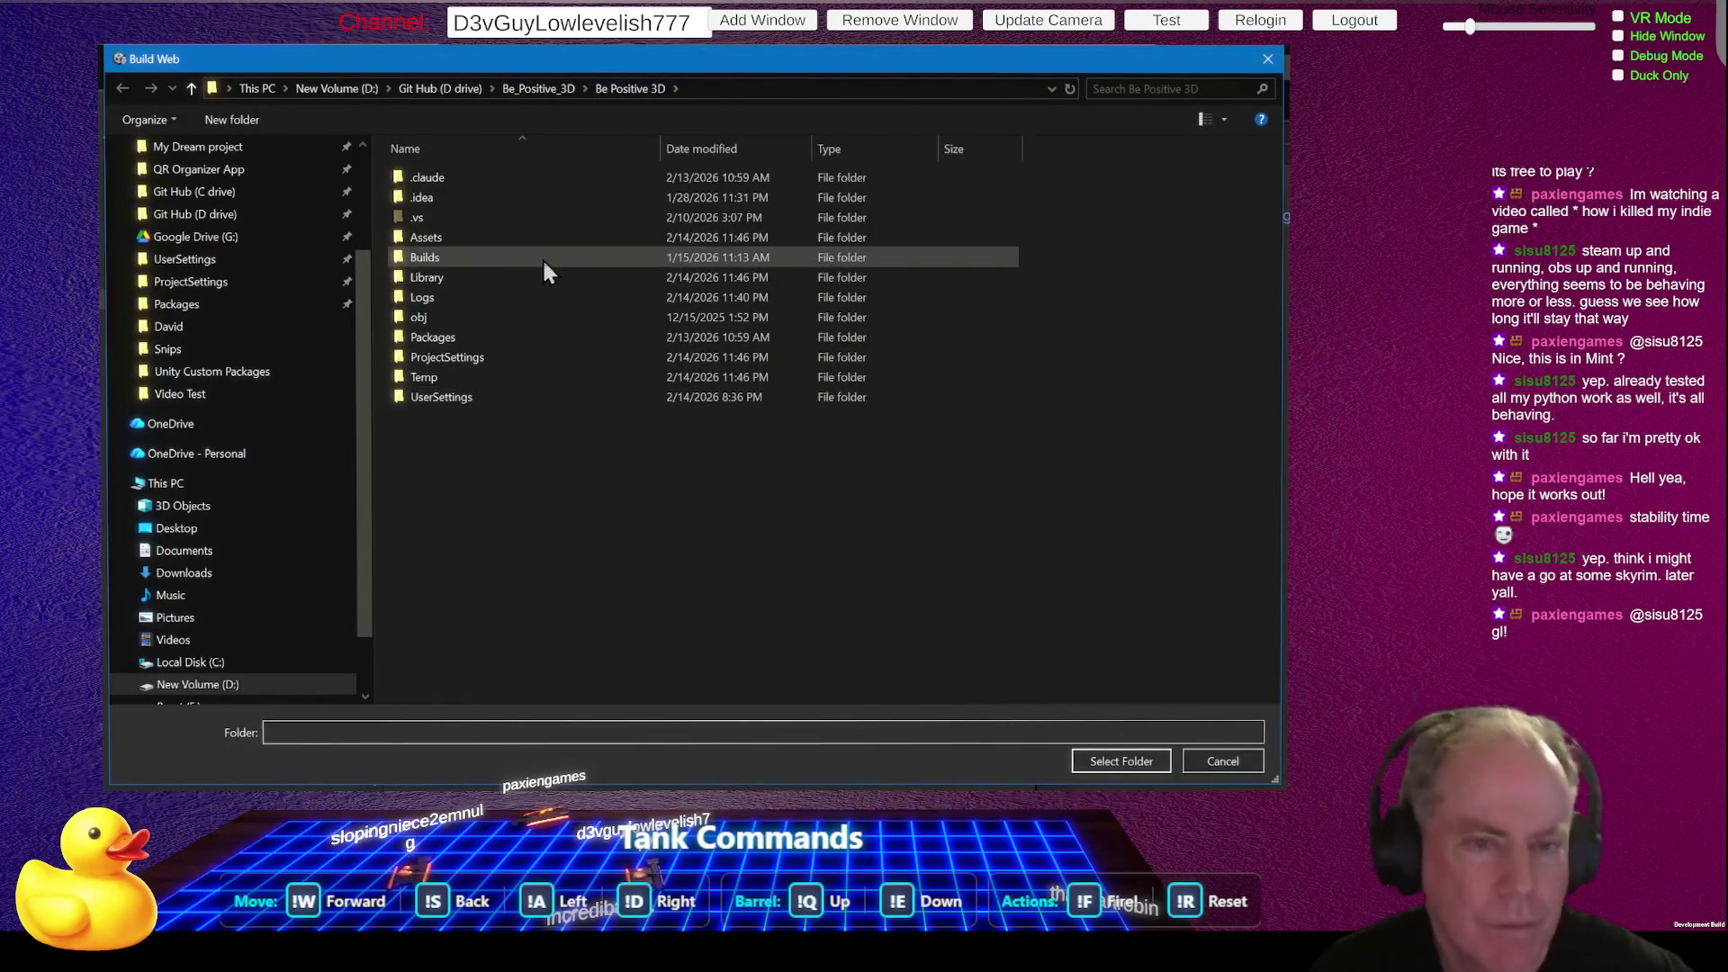
{"action": "double_click", "coordinate": [446, 257]}
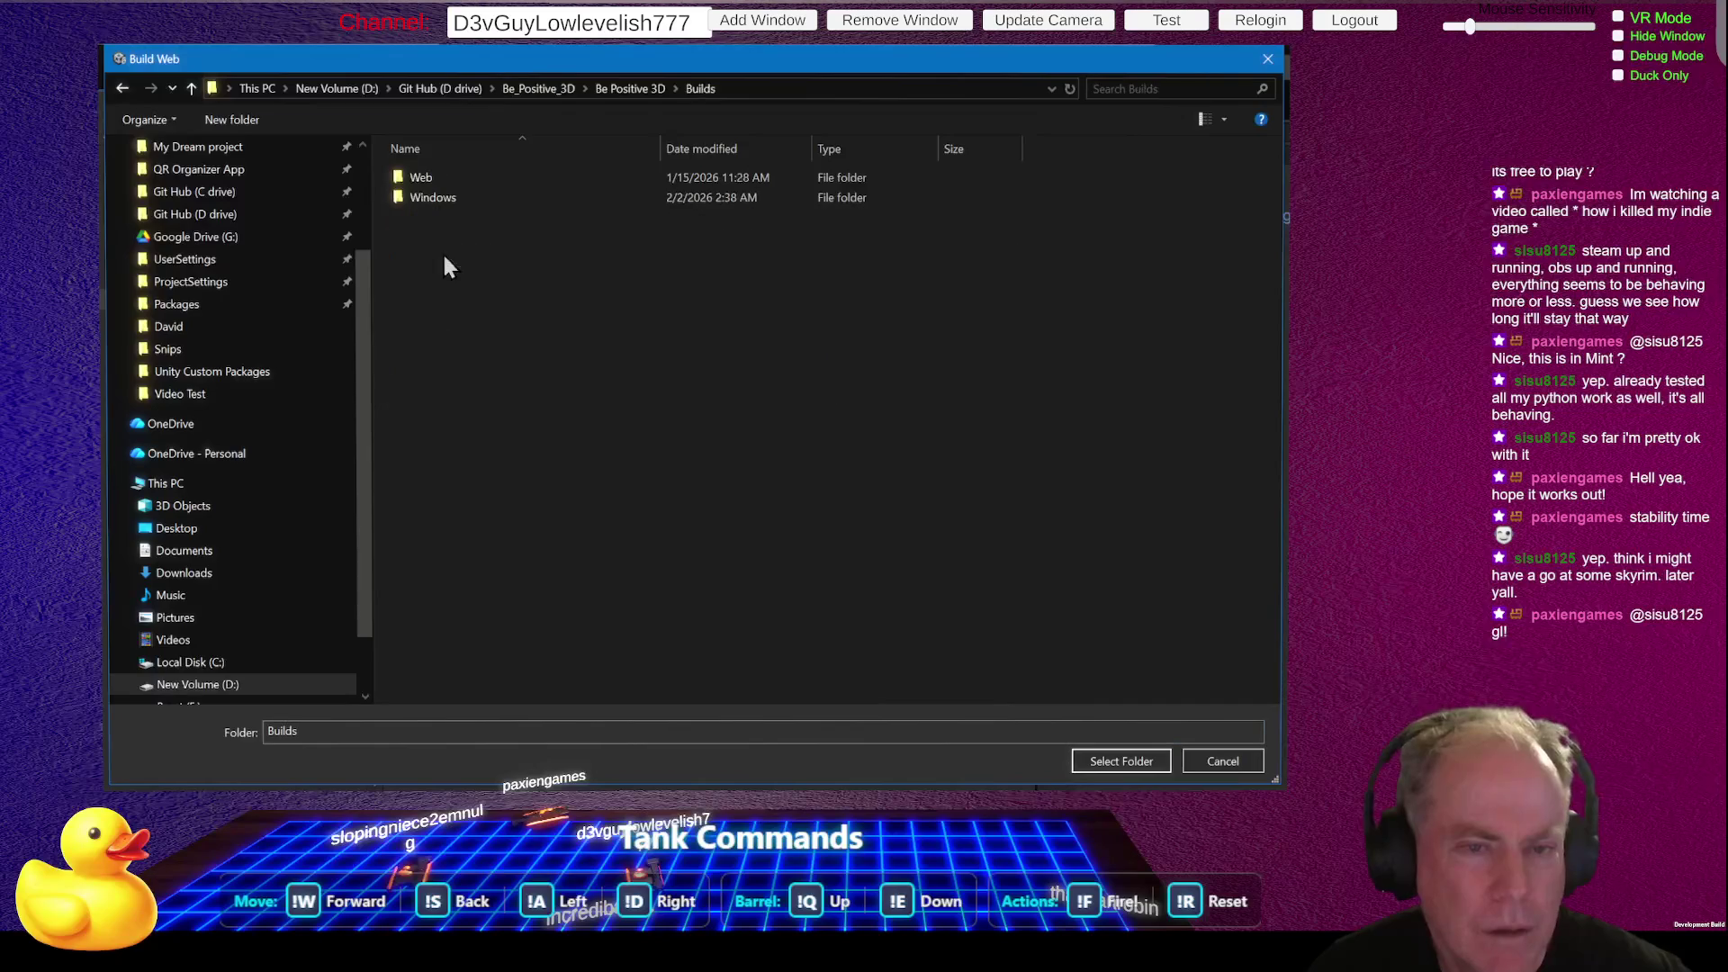
{"action": "right_click", "coordinate": [435, 279]}
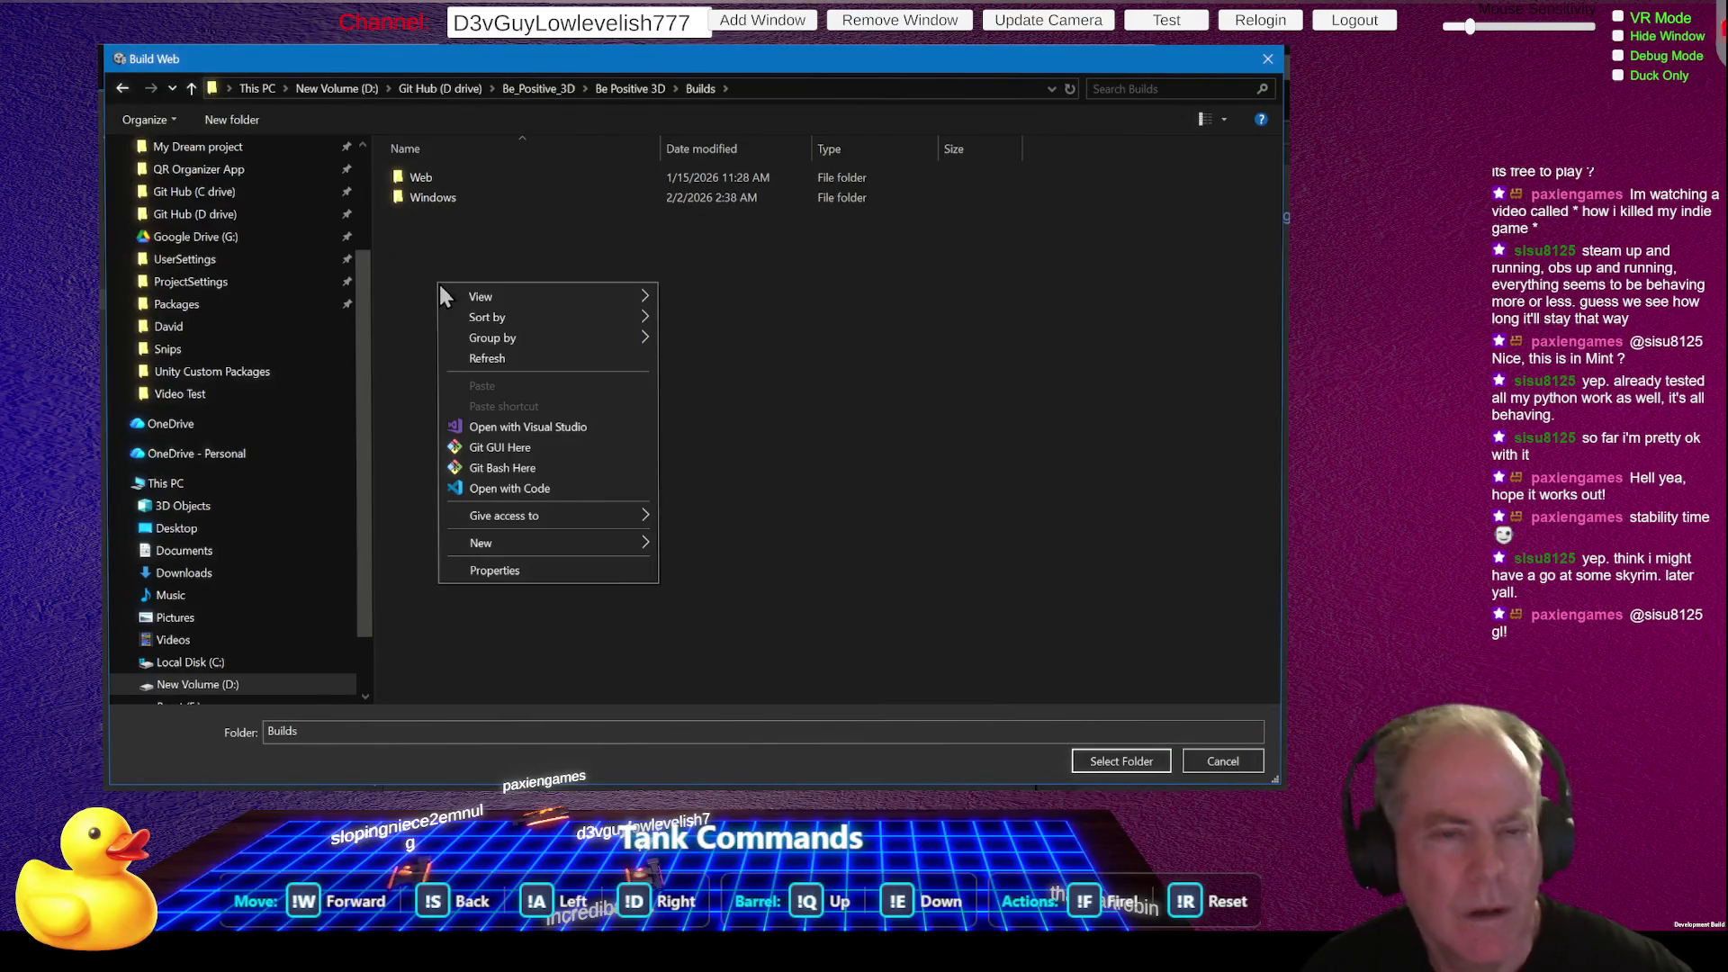
{"action": "left_click", "coordinate": [434, 179]}
{"action": "left_click", "coordinate": [1125, 761]}
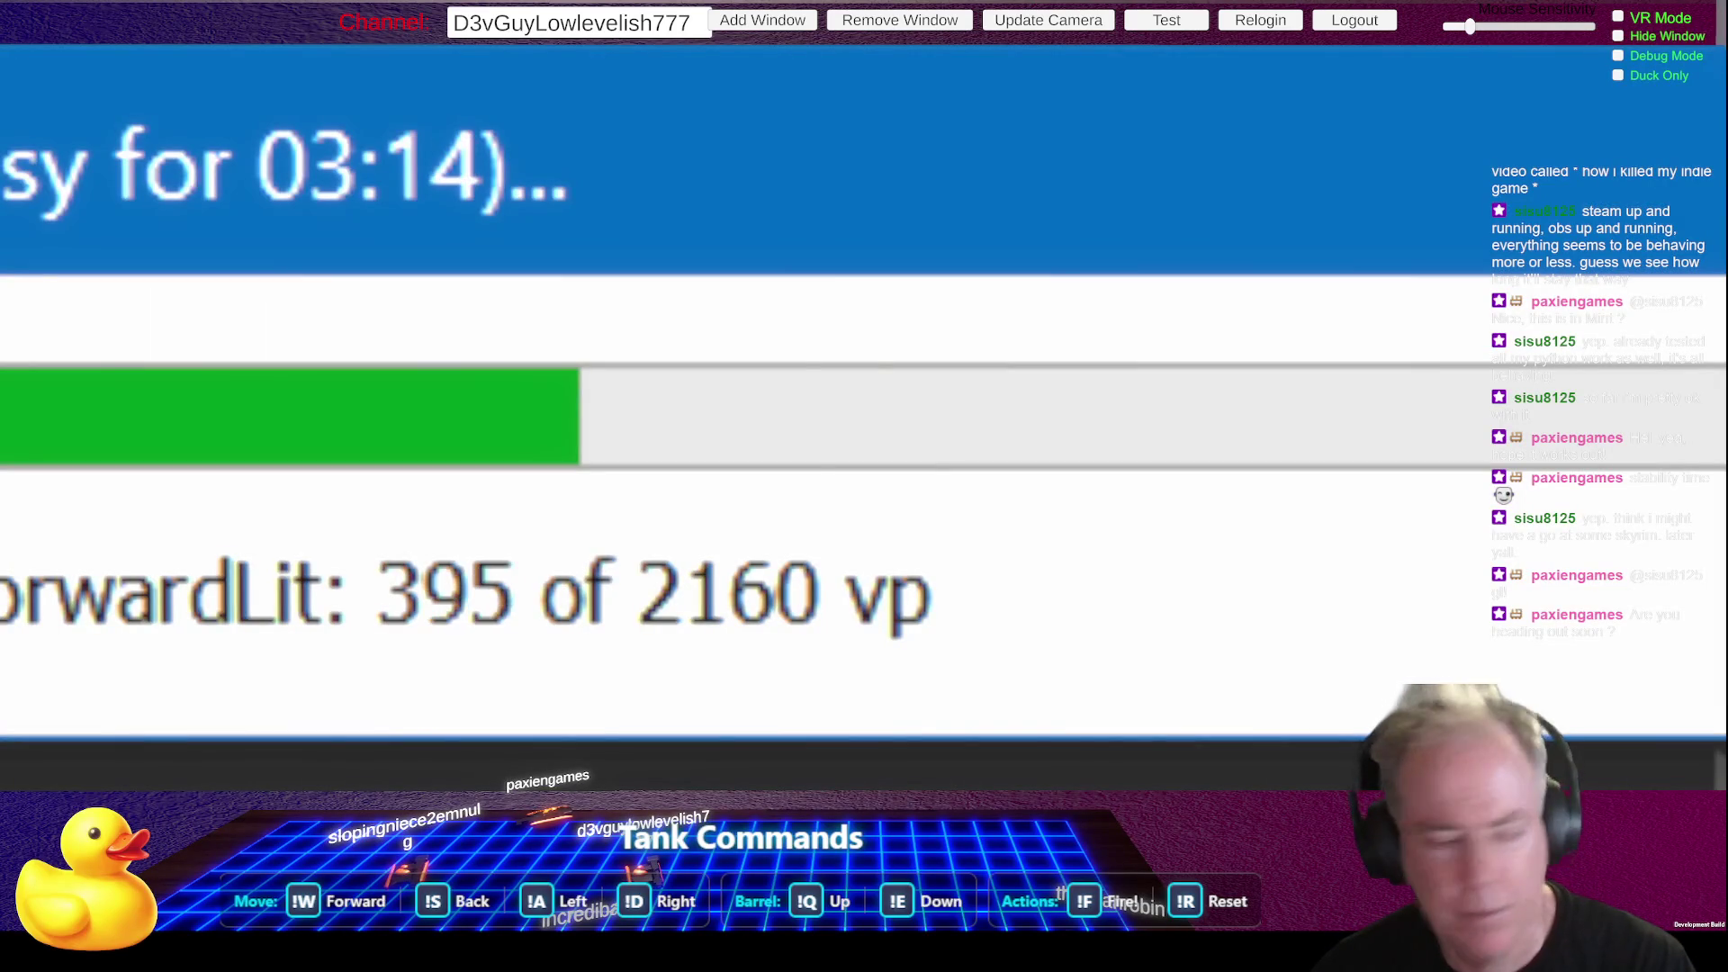
- Cancel the Web build after about 196 seconds of ForwardLit shader compiling
{"action": "left_click", "coordinate": [782, 448]}
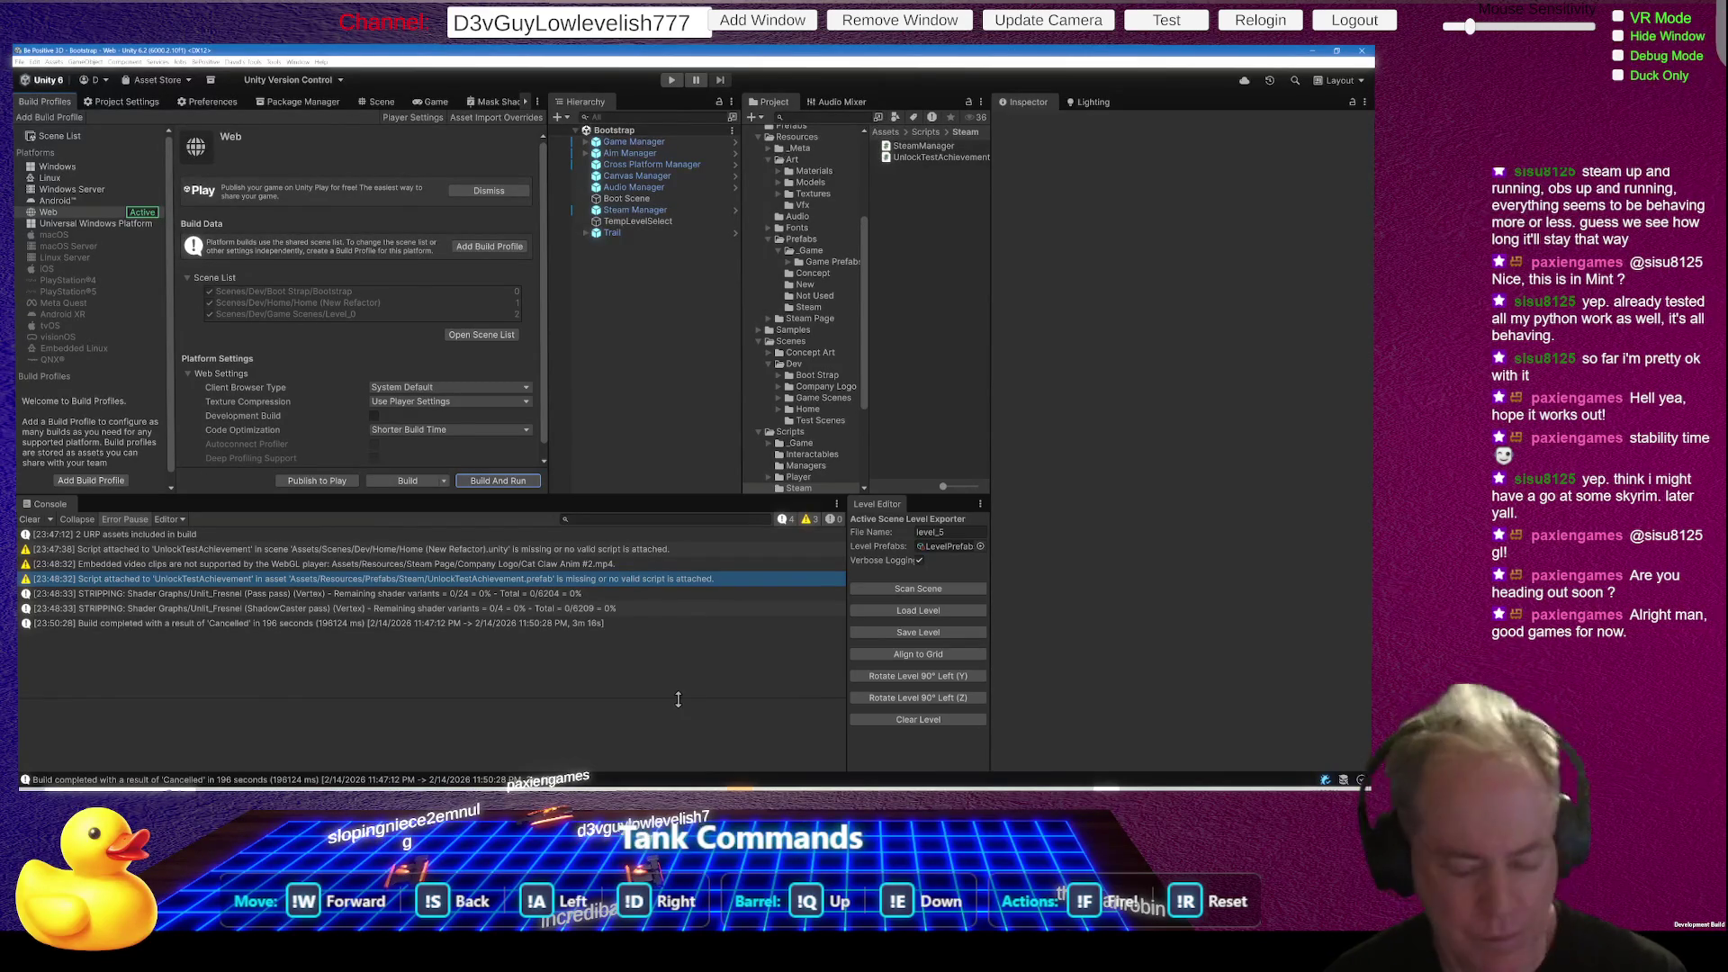
- Switch from the Unity Editor to the browser on the Twitch browse page
{"action": "key", "text": "alt+Tab"}
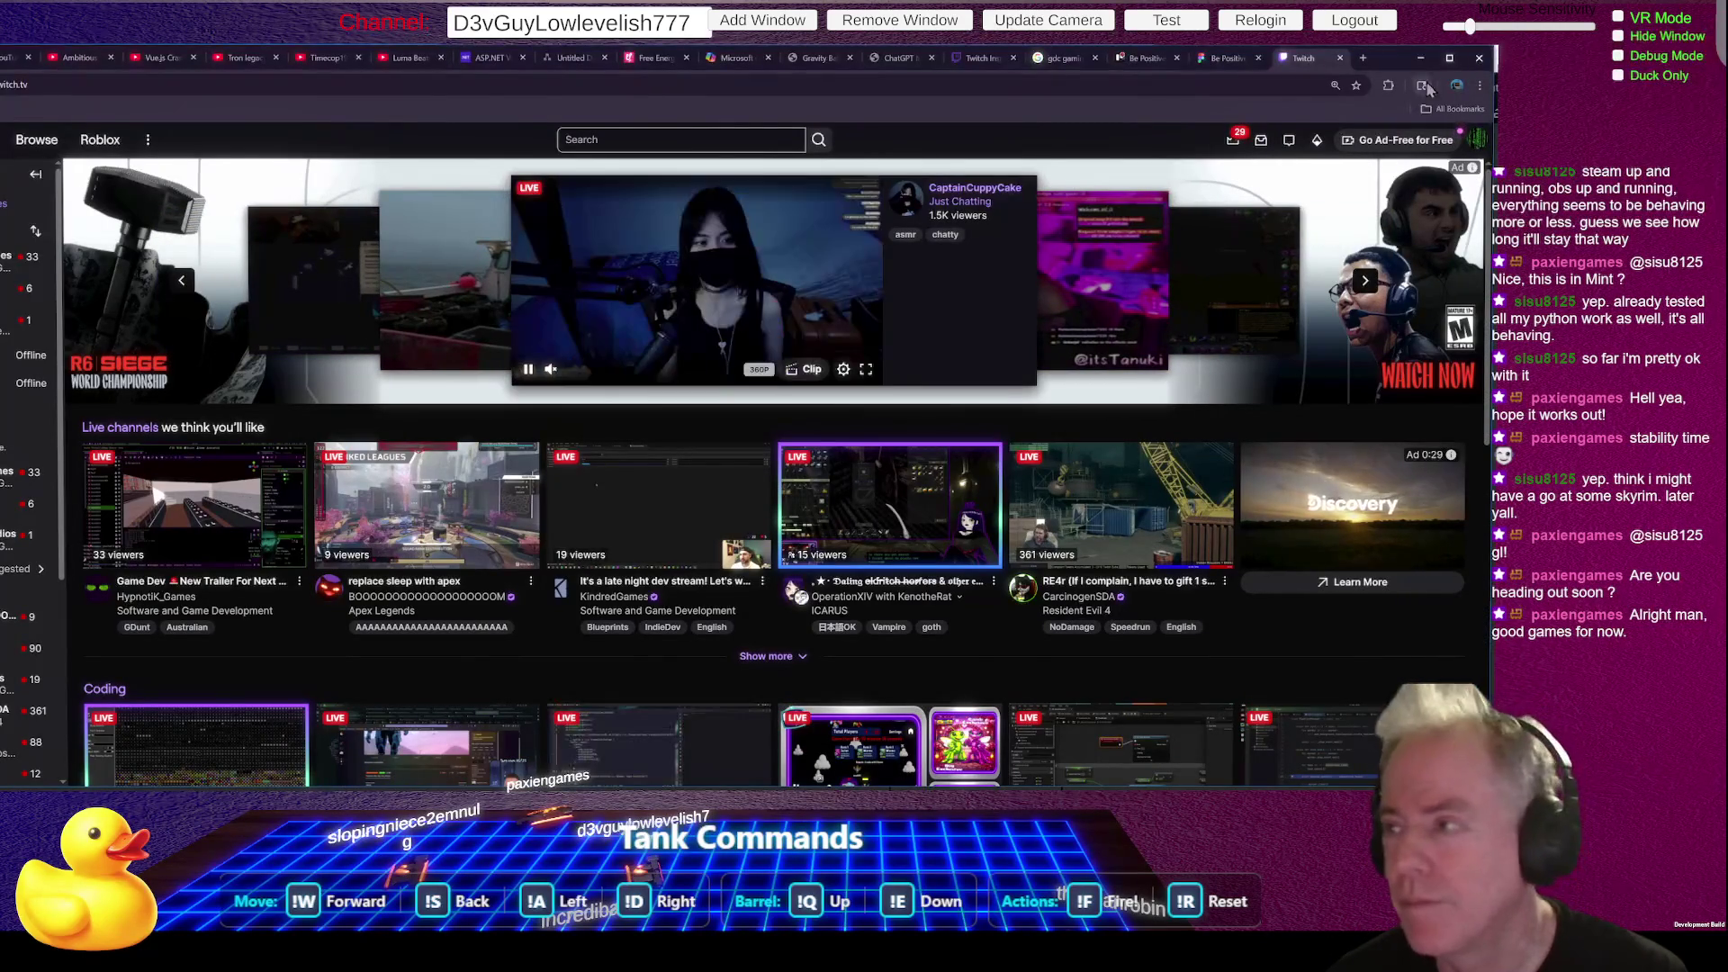
- Restore the browser window, open ninetoplay from Live Channels, and set its volume to 59%
{"action": "left_click", "coordinate": [1448, 59]}
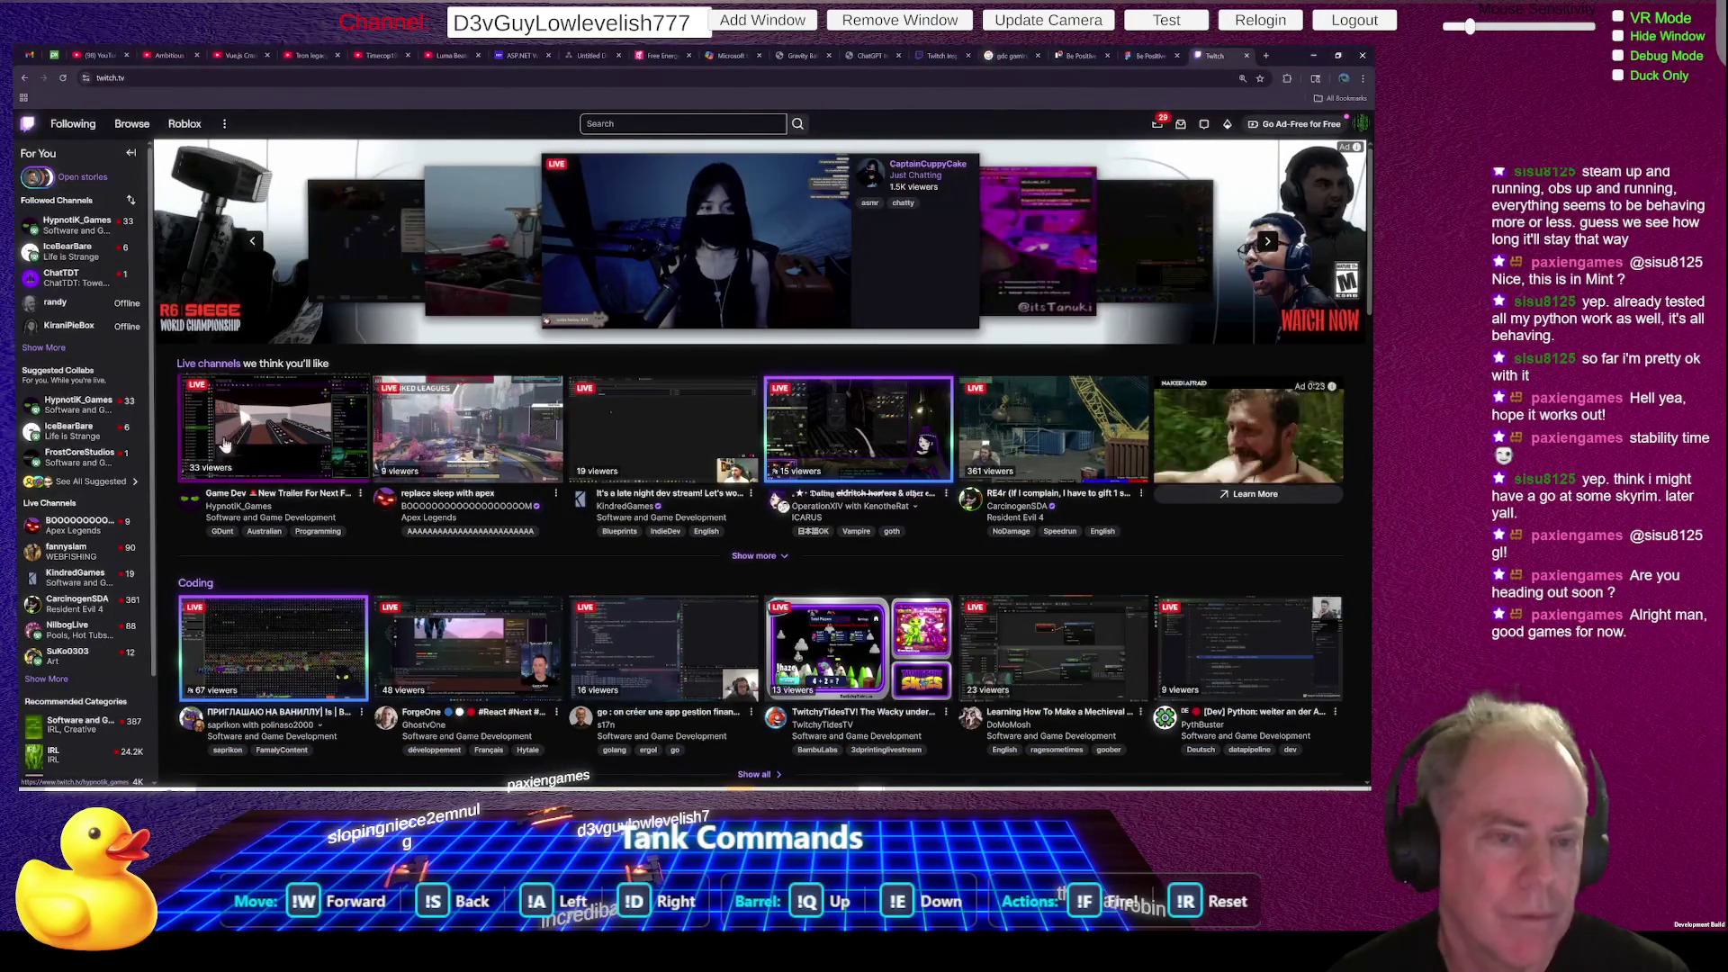
{"action": "left_click", "coordinate": [78, 255]}
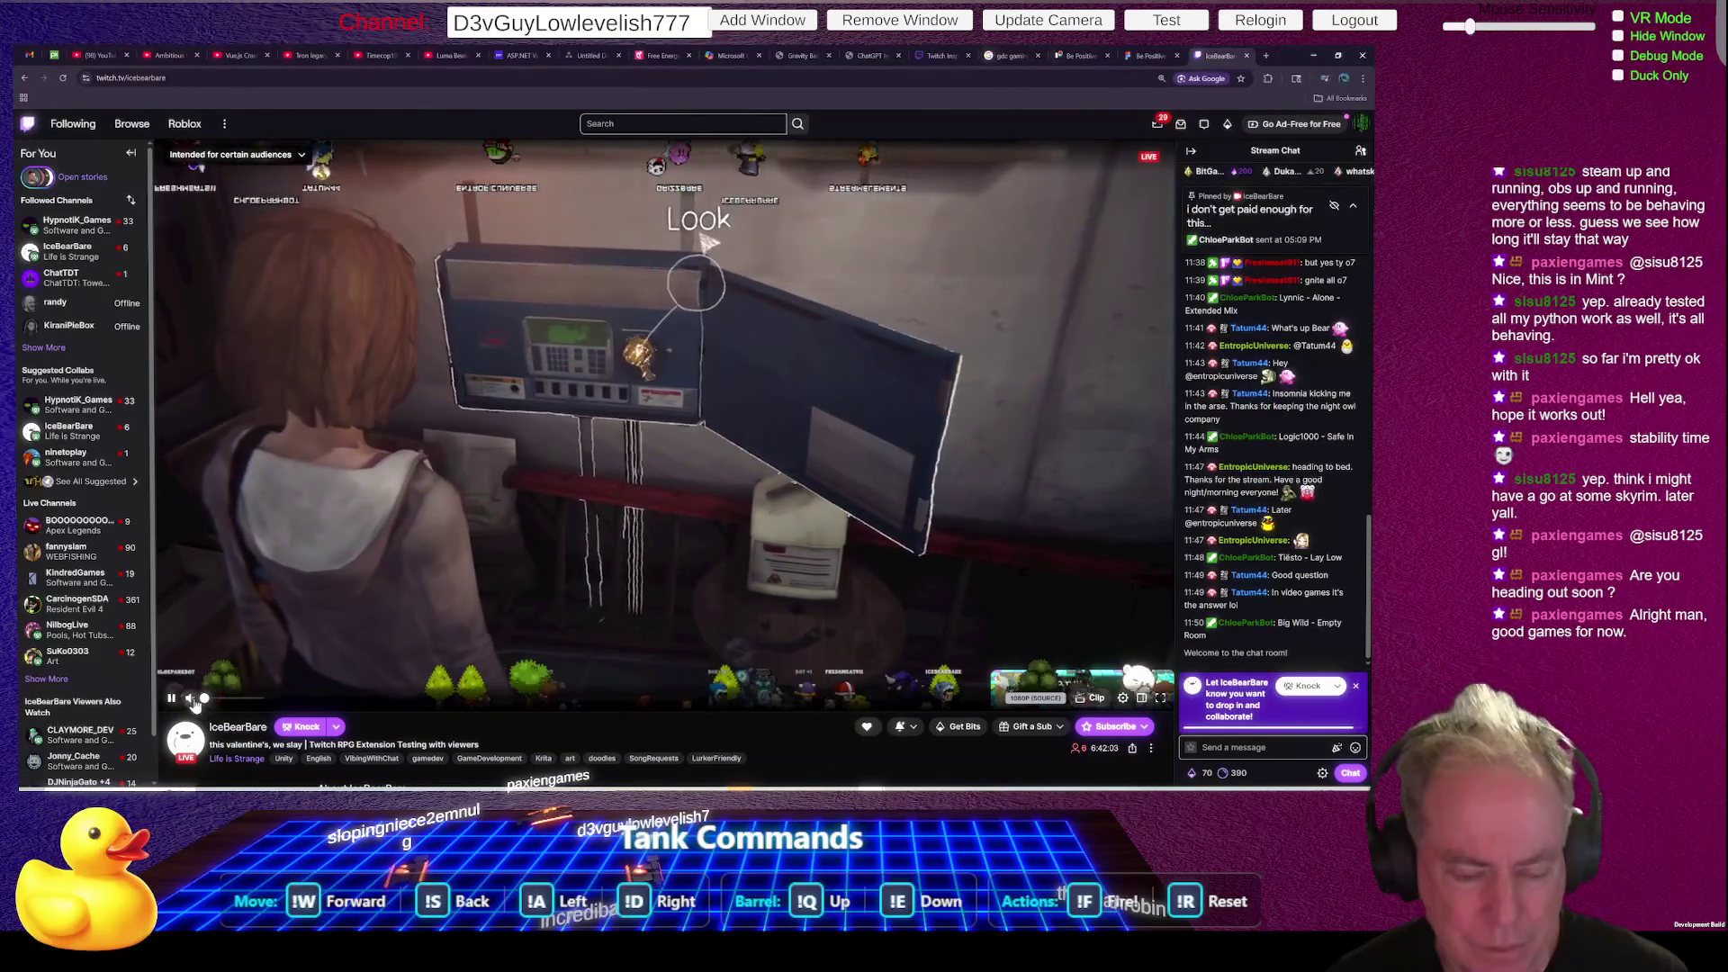
{"action": "mouse_move", "coordinate": [249, 701]}
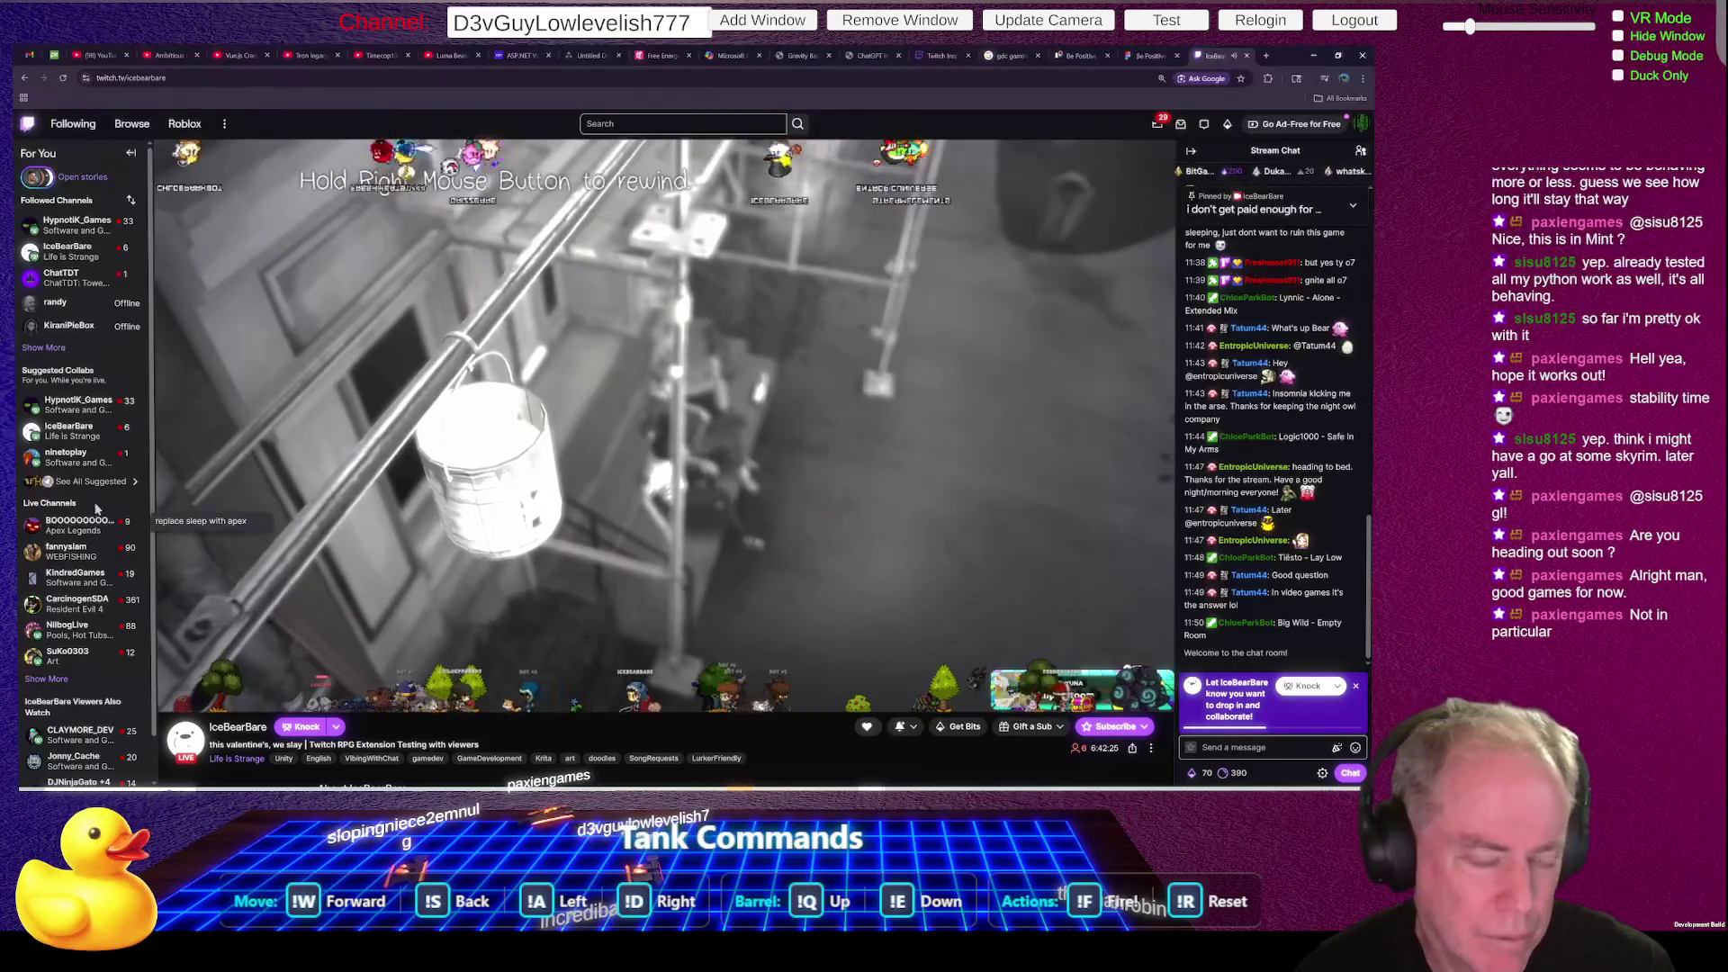
{"action": "left_click", "coordinate": [81, 462]}
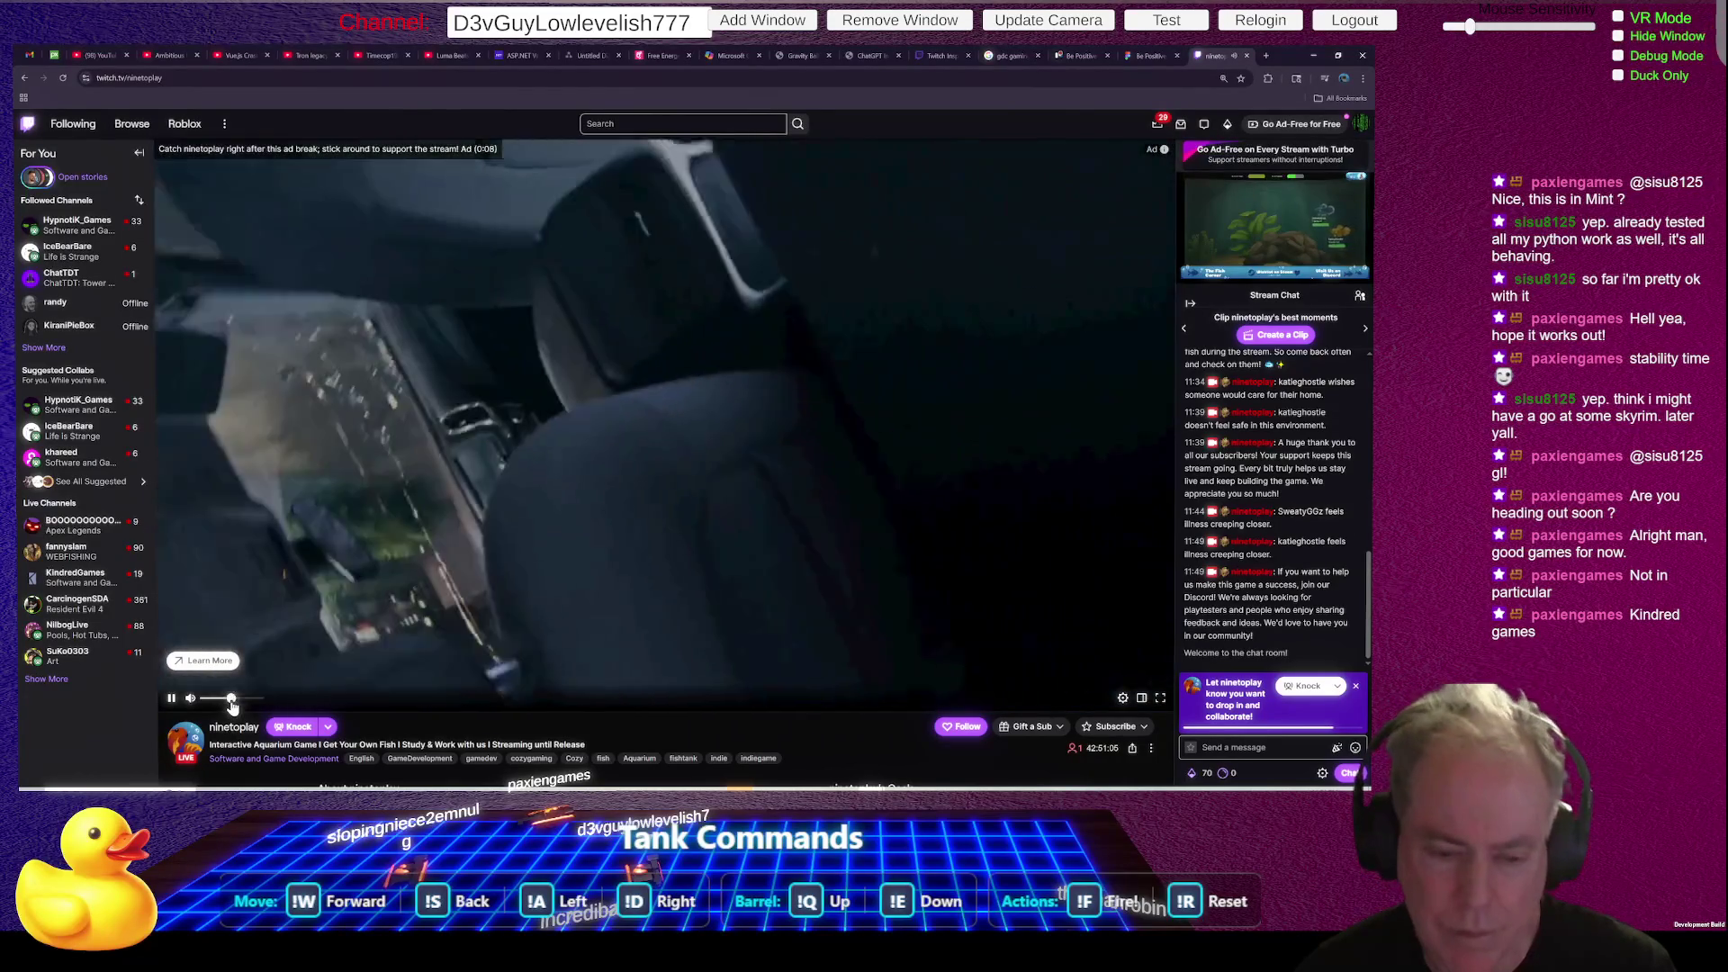
{"action": "left_click", "coordinate": [236, 700]}
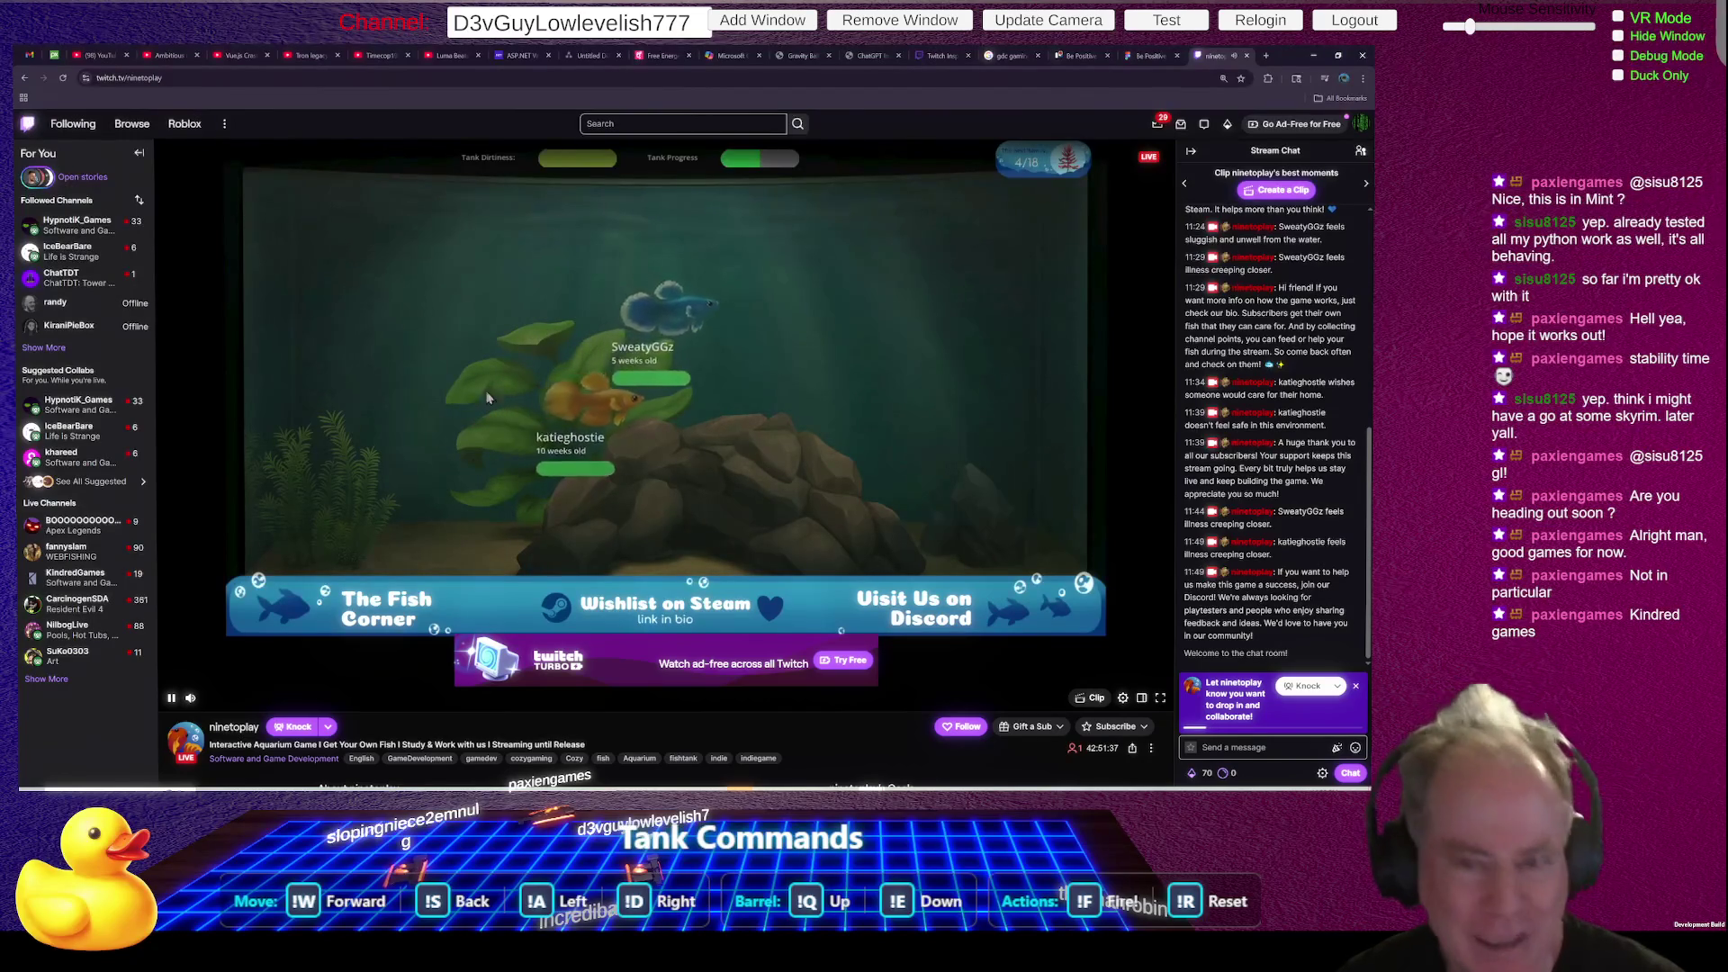
- Search Twitch for 'kindredgames', correcting a stray space, to list matching channels
{"action": "left_click", "coordinate": [668, 126]}
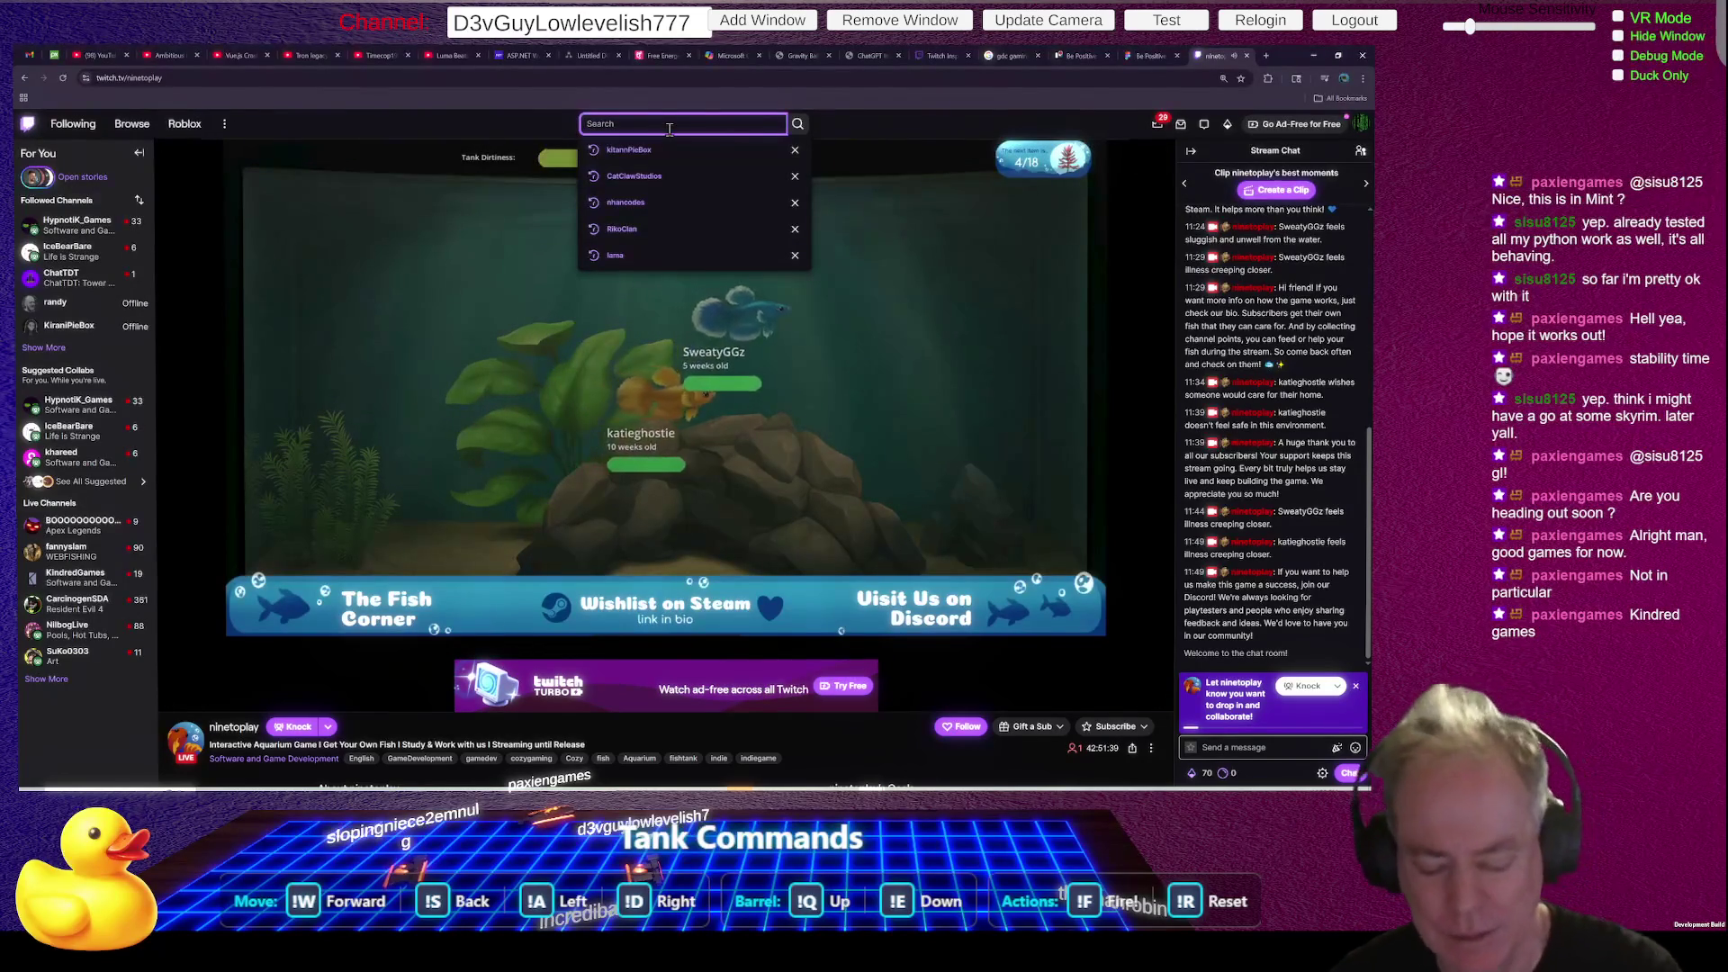
{"action": "type", "text": "kindred"}
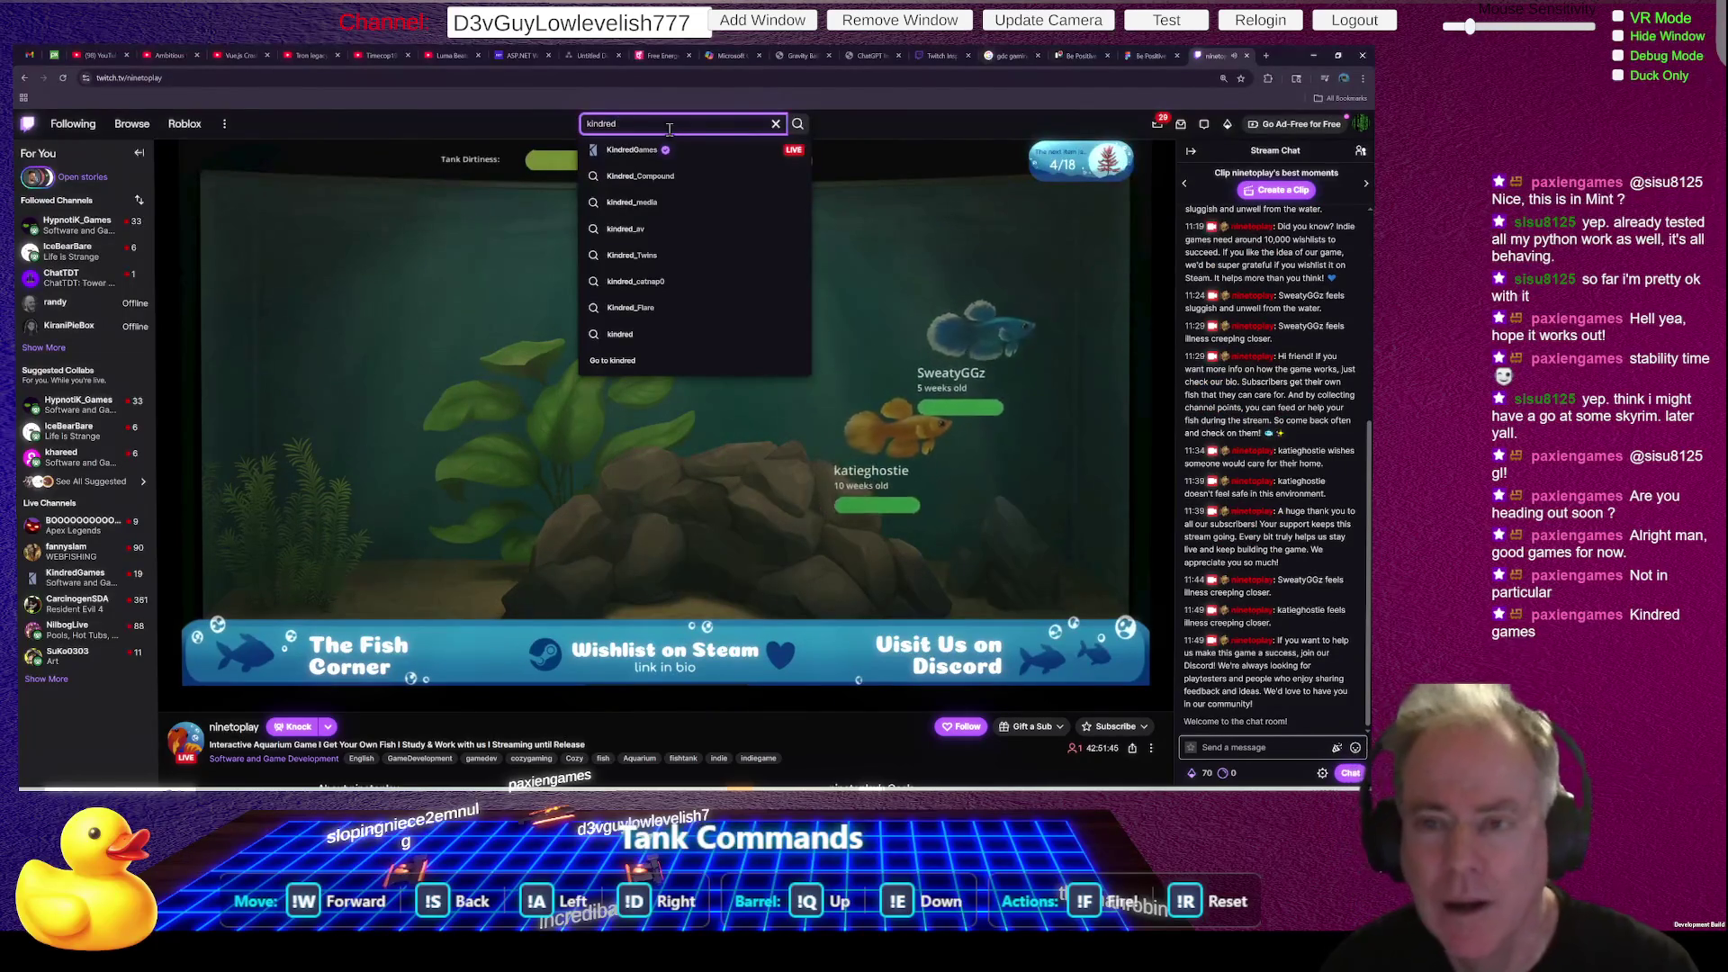
{"action": "key", "text": "BackSpace"}
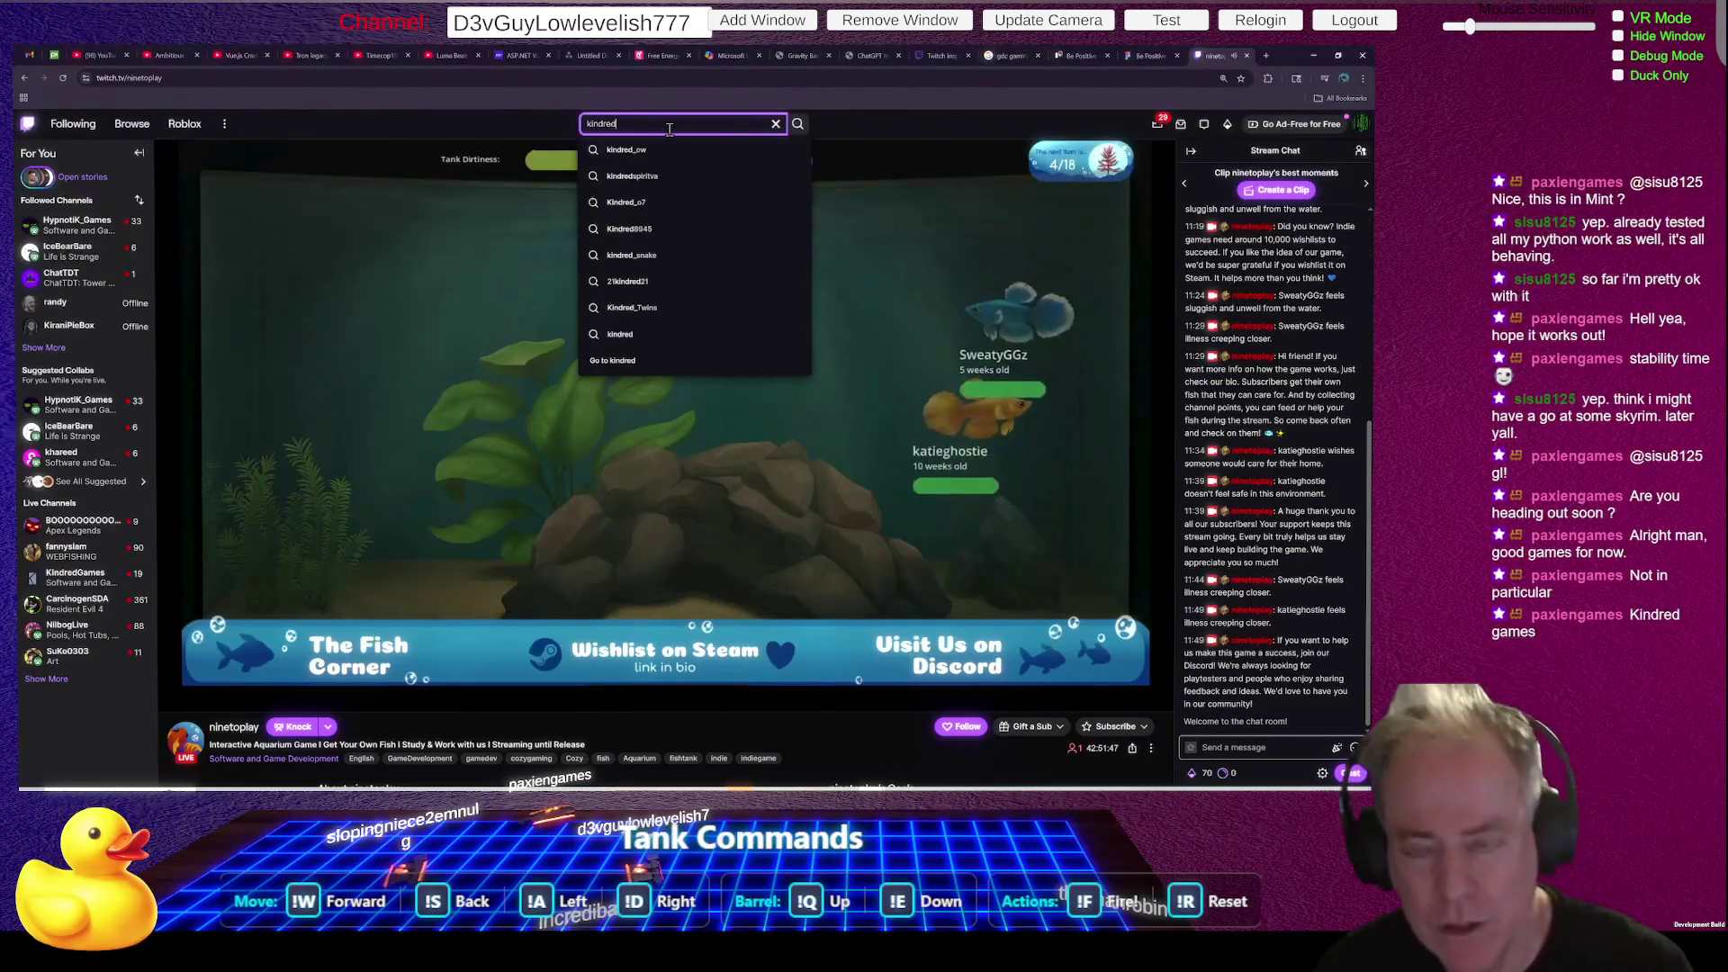
{"action": "type", "text": "g"}
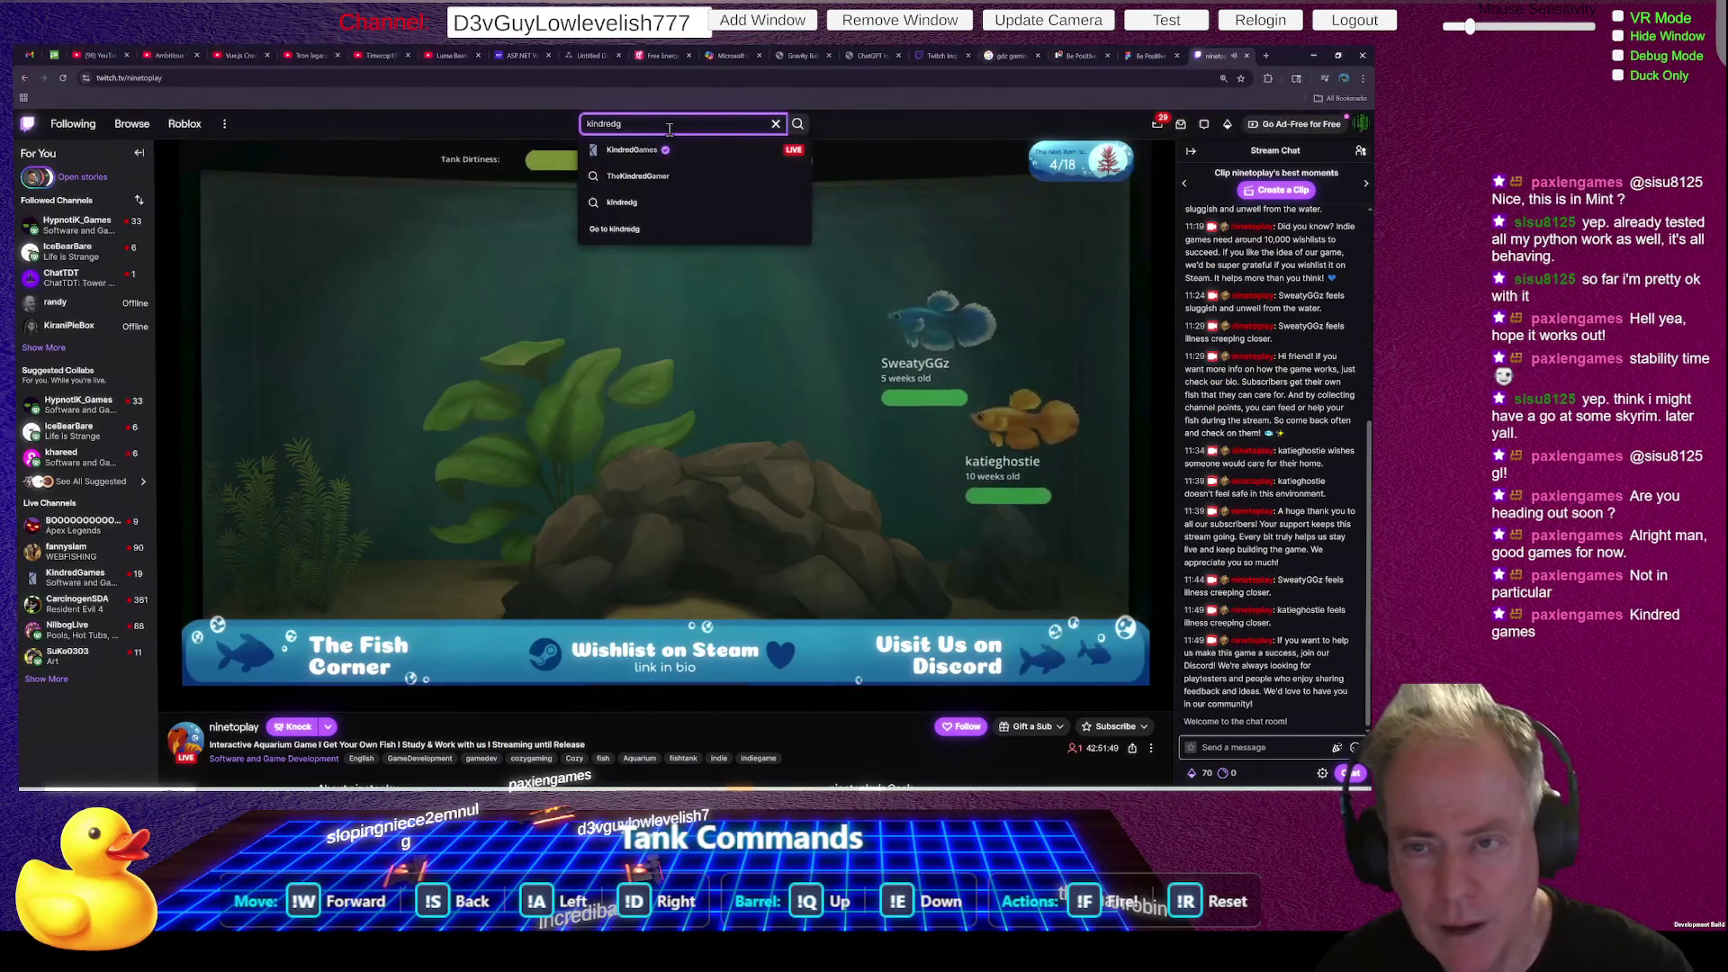
{"action": "type", "text": "ames"}
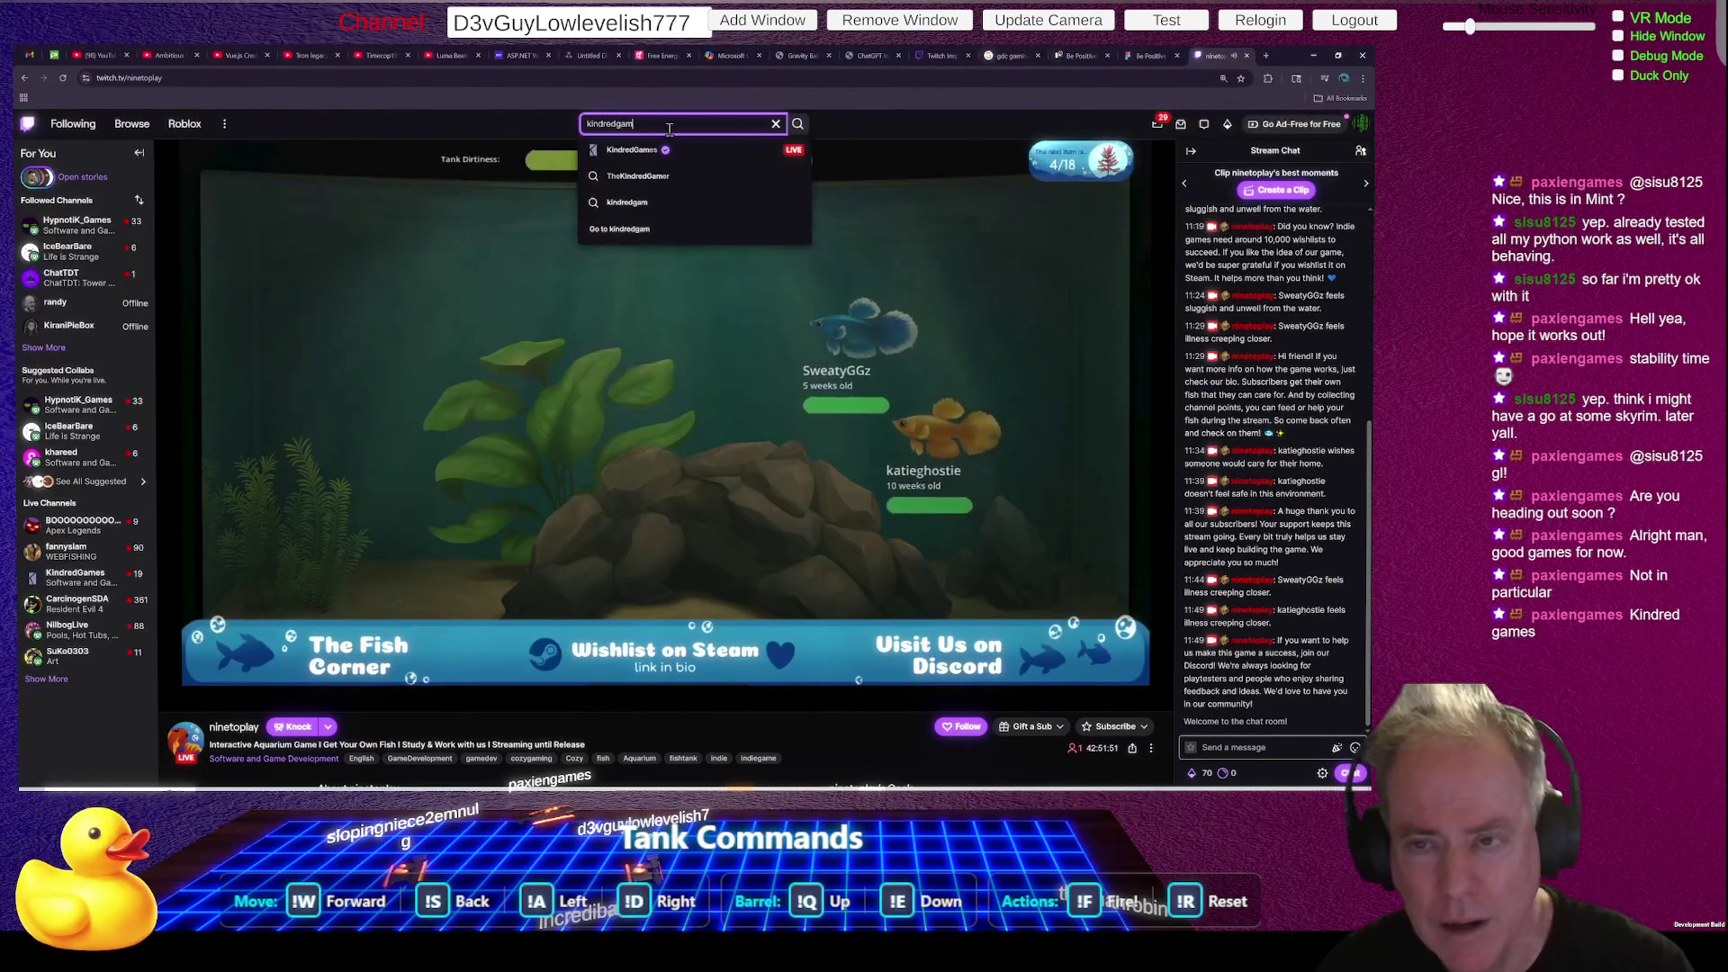
{"action": "key", "text": "Return"}
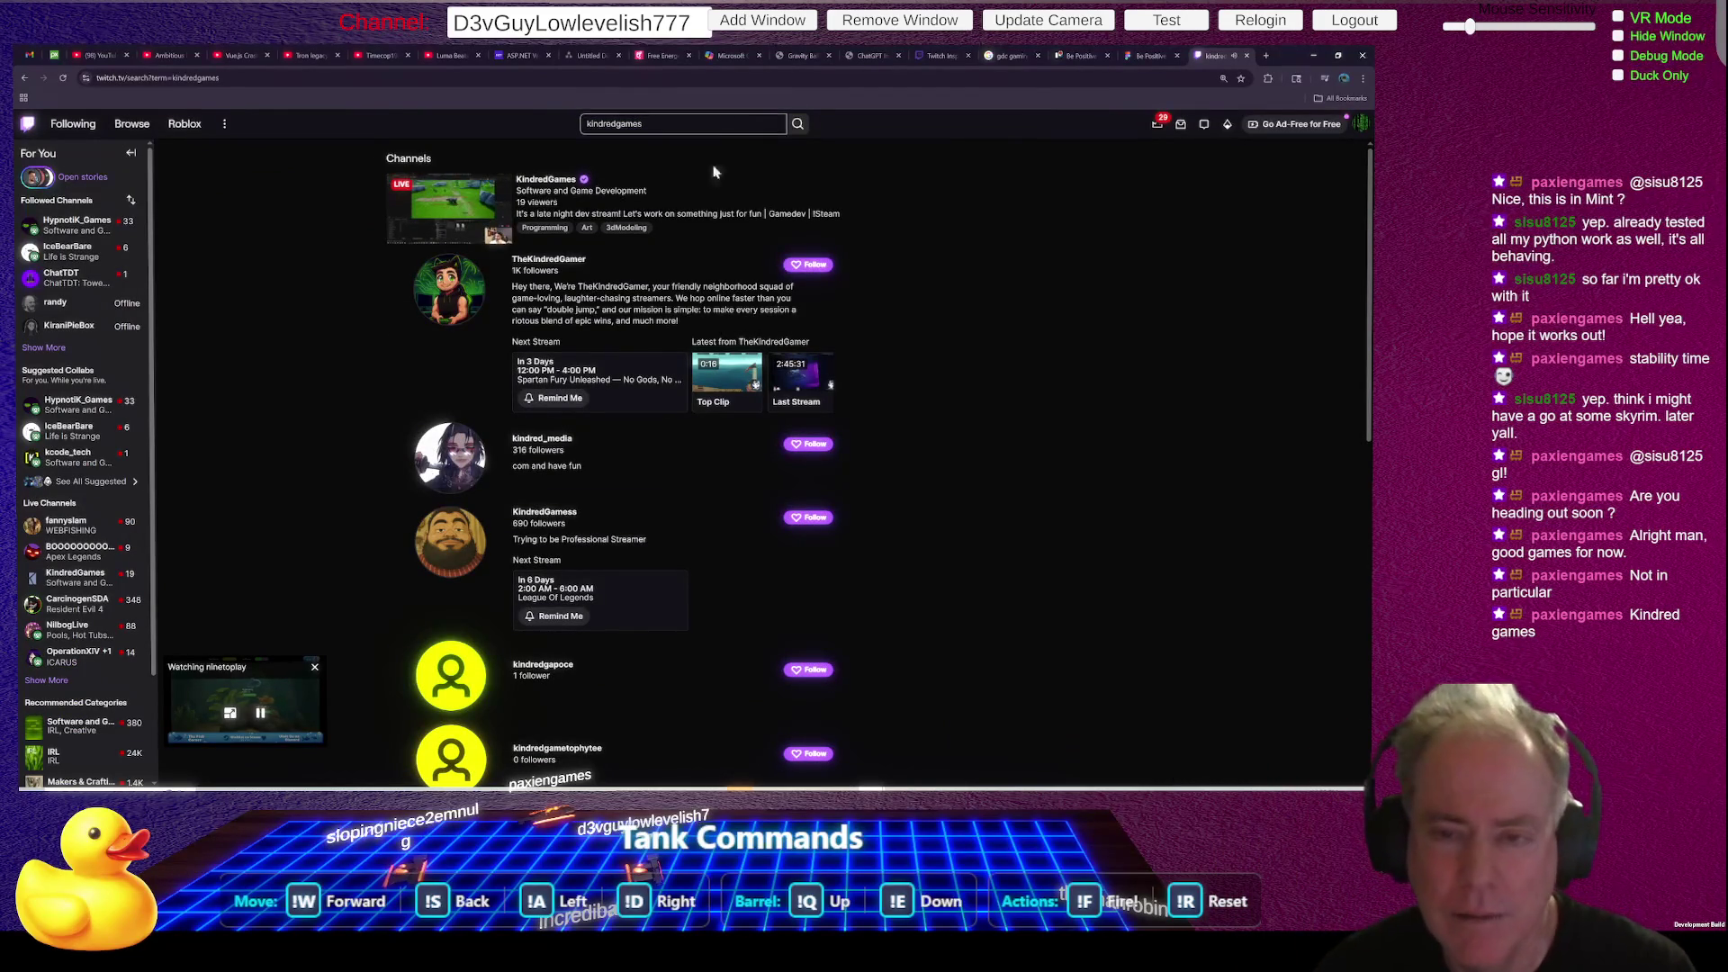
- Open the live KindredGames stream, set its volume to 77%, and show the chat emote picker
{"action": "left_click", "coordinate": [565, 182]}
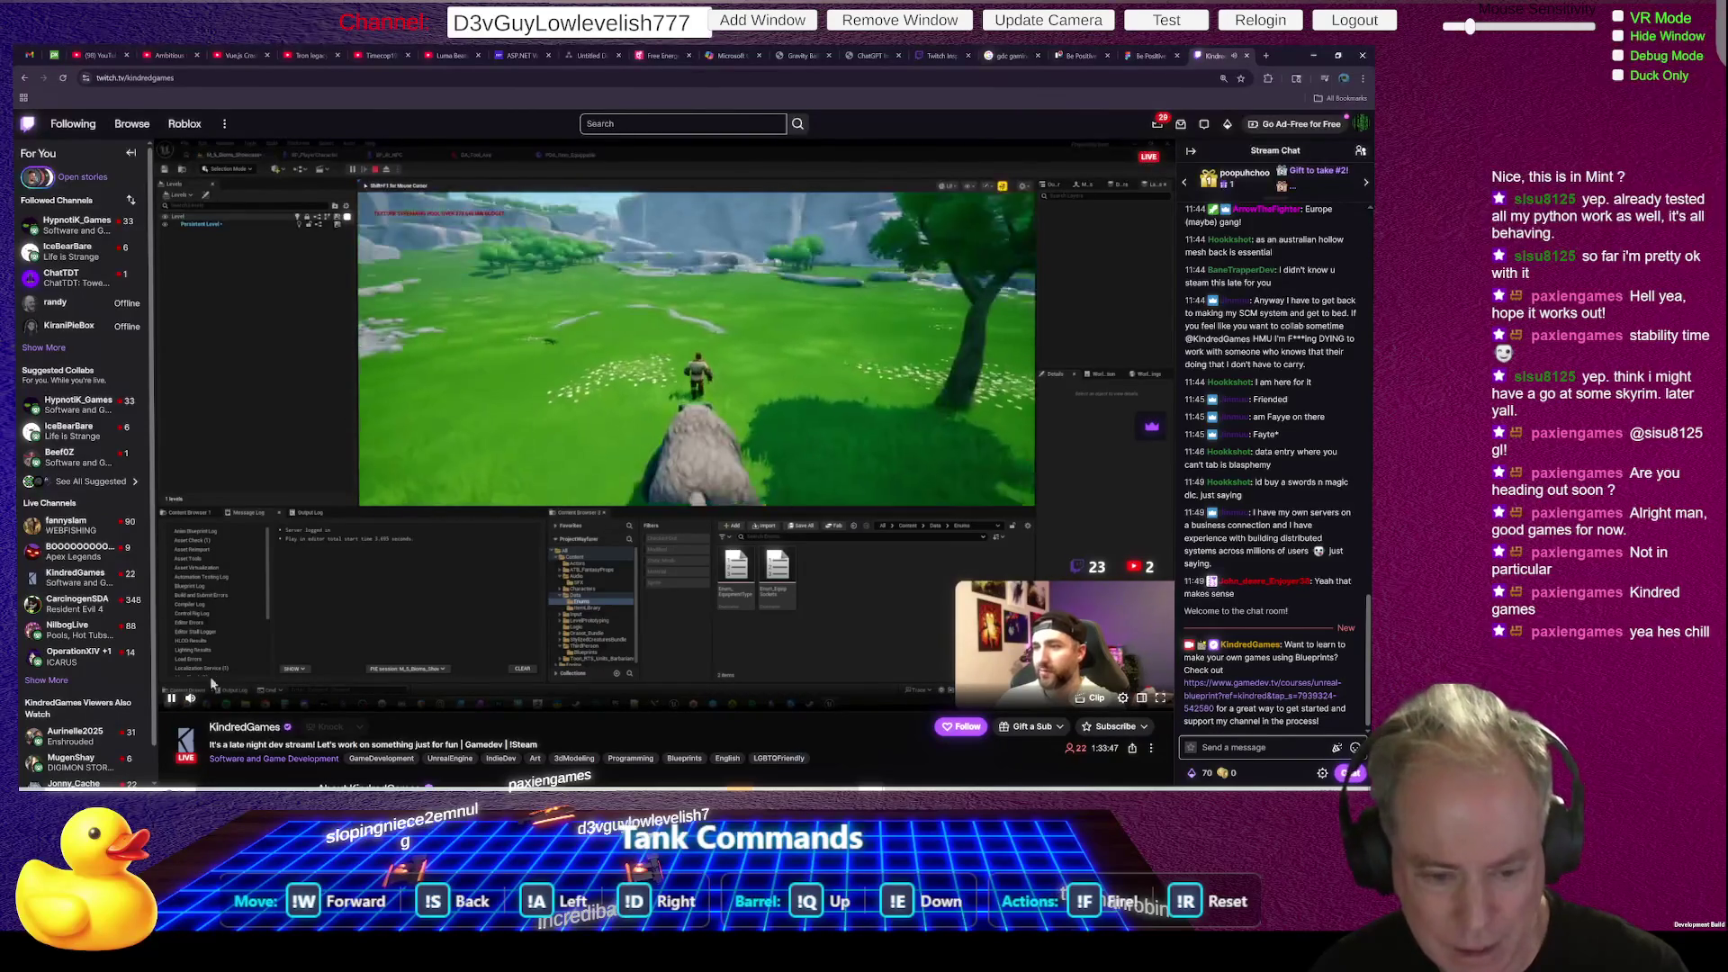
{"action": "mouse_move", "coordinate": [225, 701]}
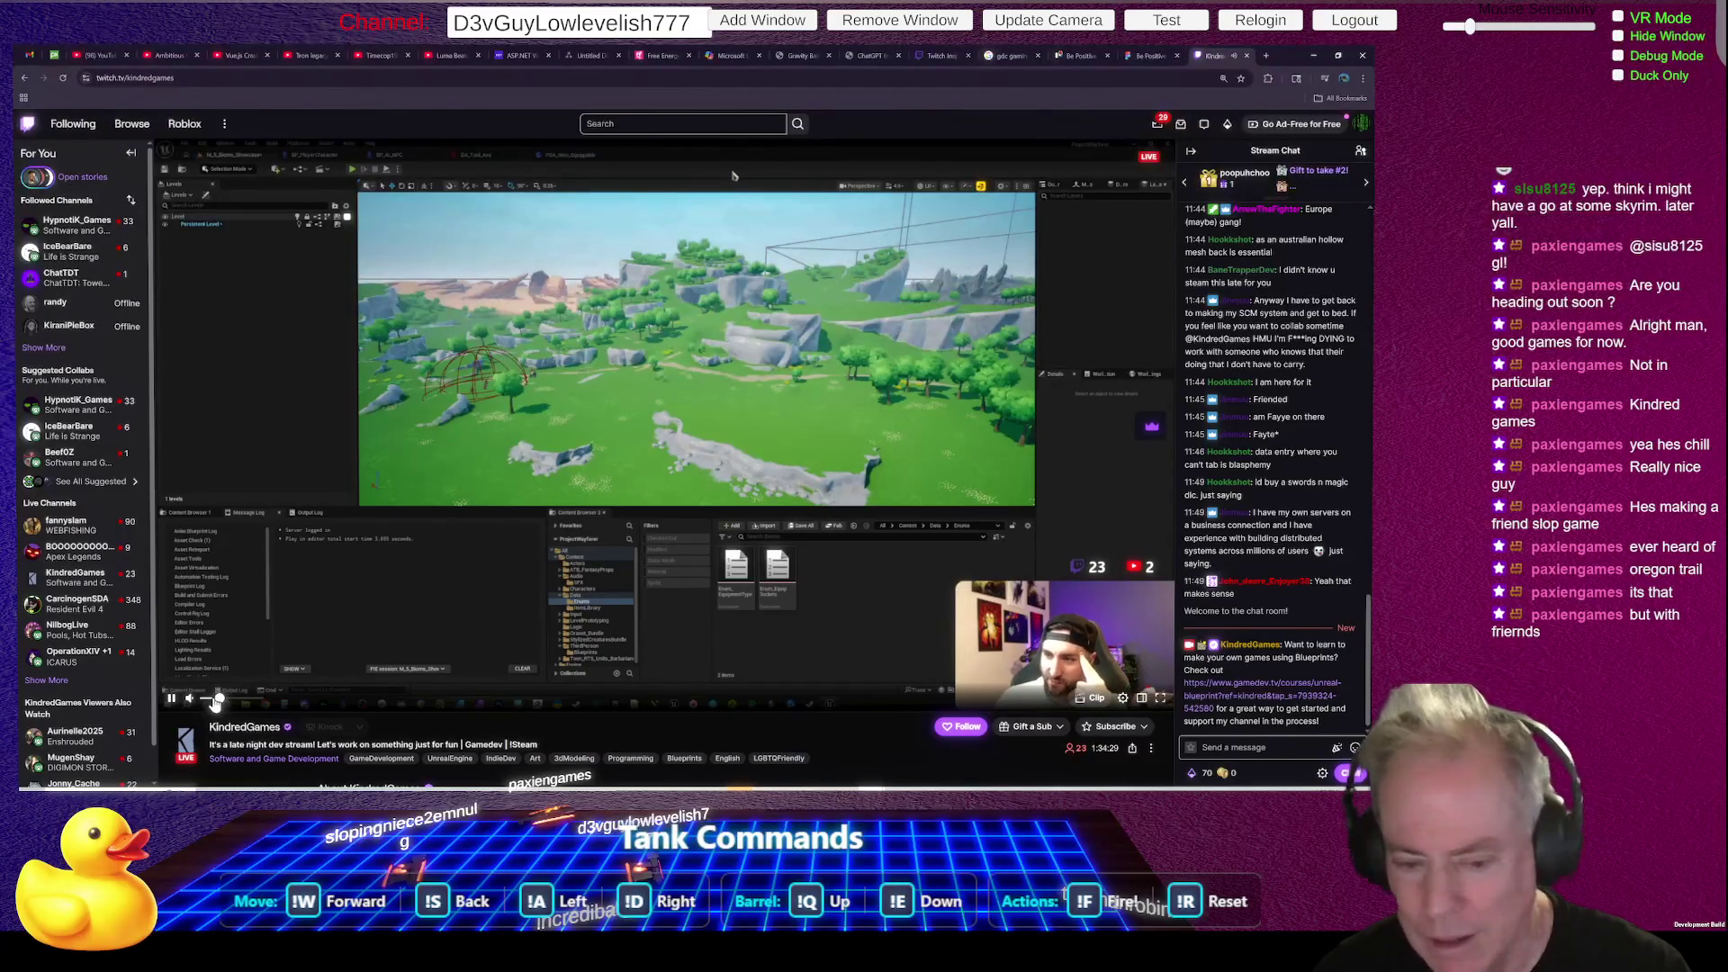
{"action": "left_click_drag", "start_coordinate": [218, 701], "coordinate": [213, 703]}
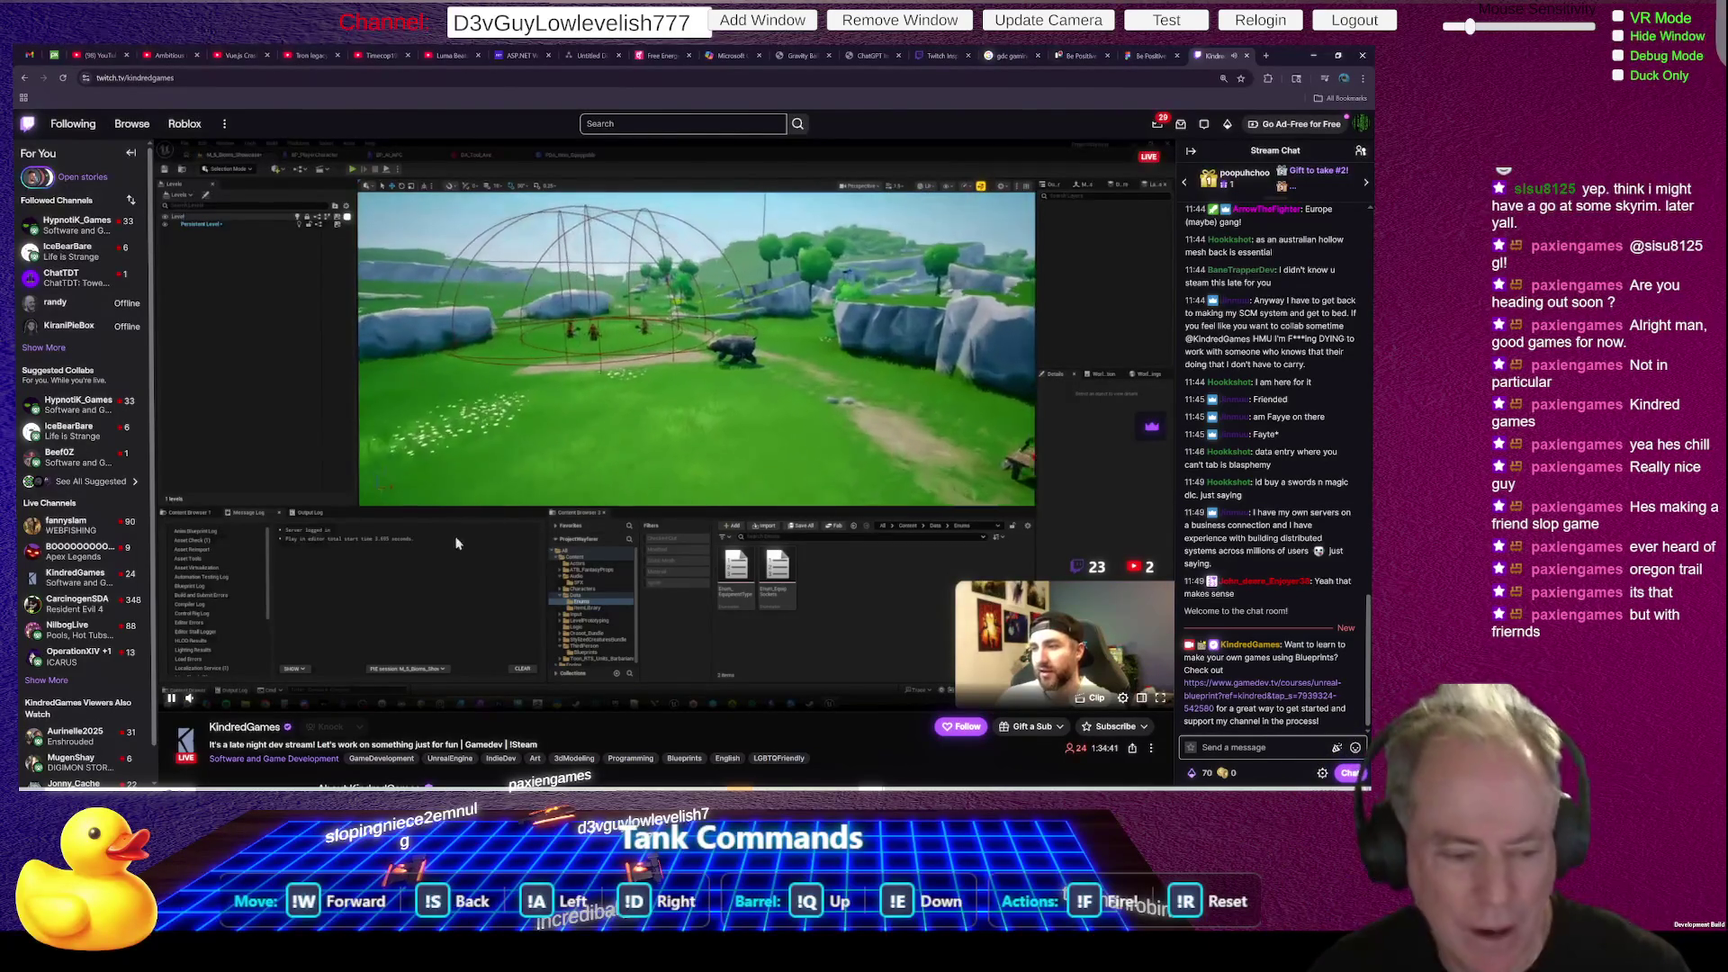
{"action": "mouse_move", "coordinate": [240, 703]}
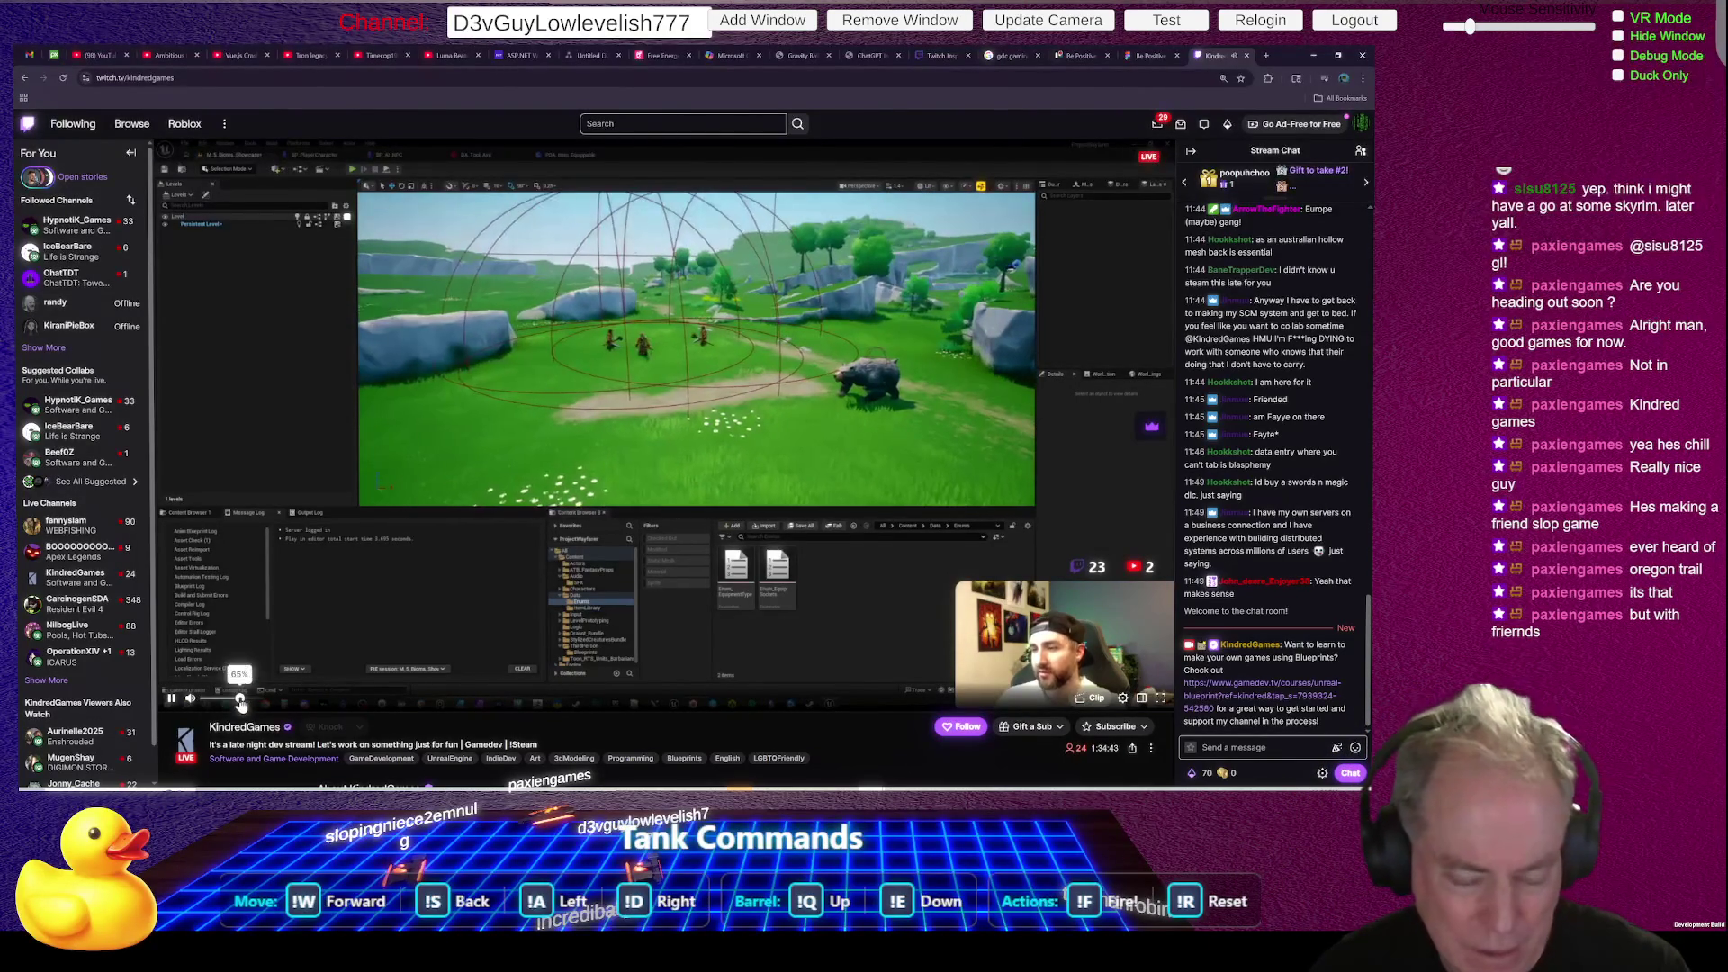
{"action": "left_click_drag", "start_coordinate": [240, 699], "coordinate": [246, 699]}
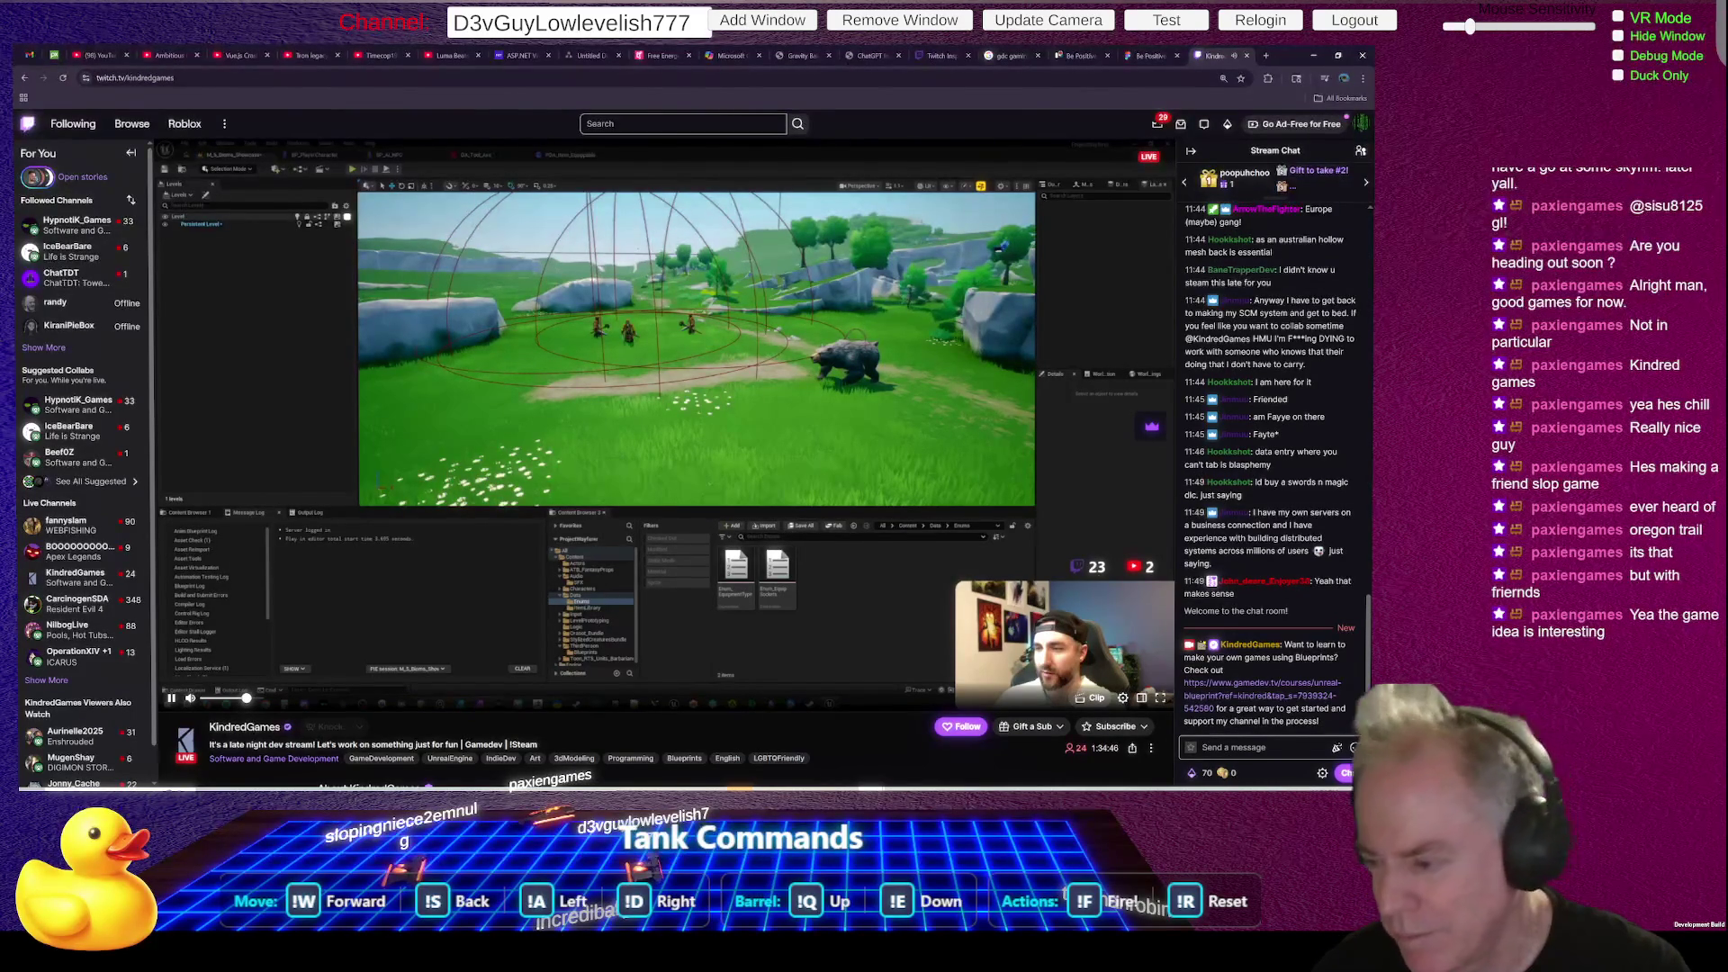
{"action": "left_click", "coordinate": [1336, 747]}
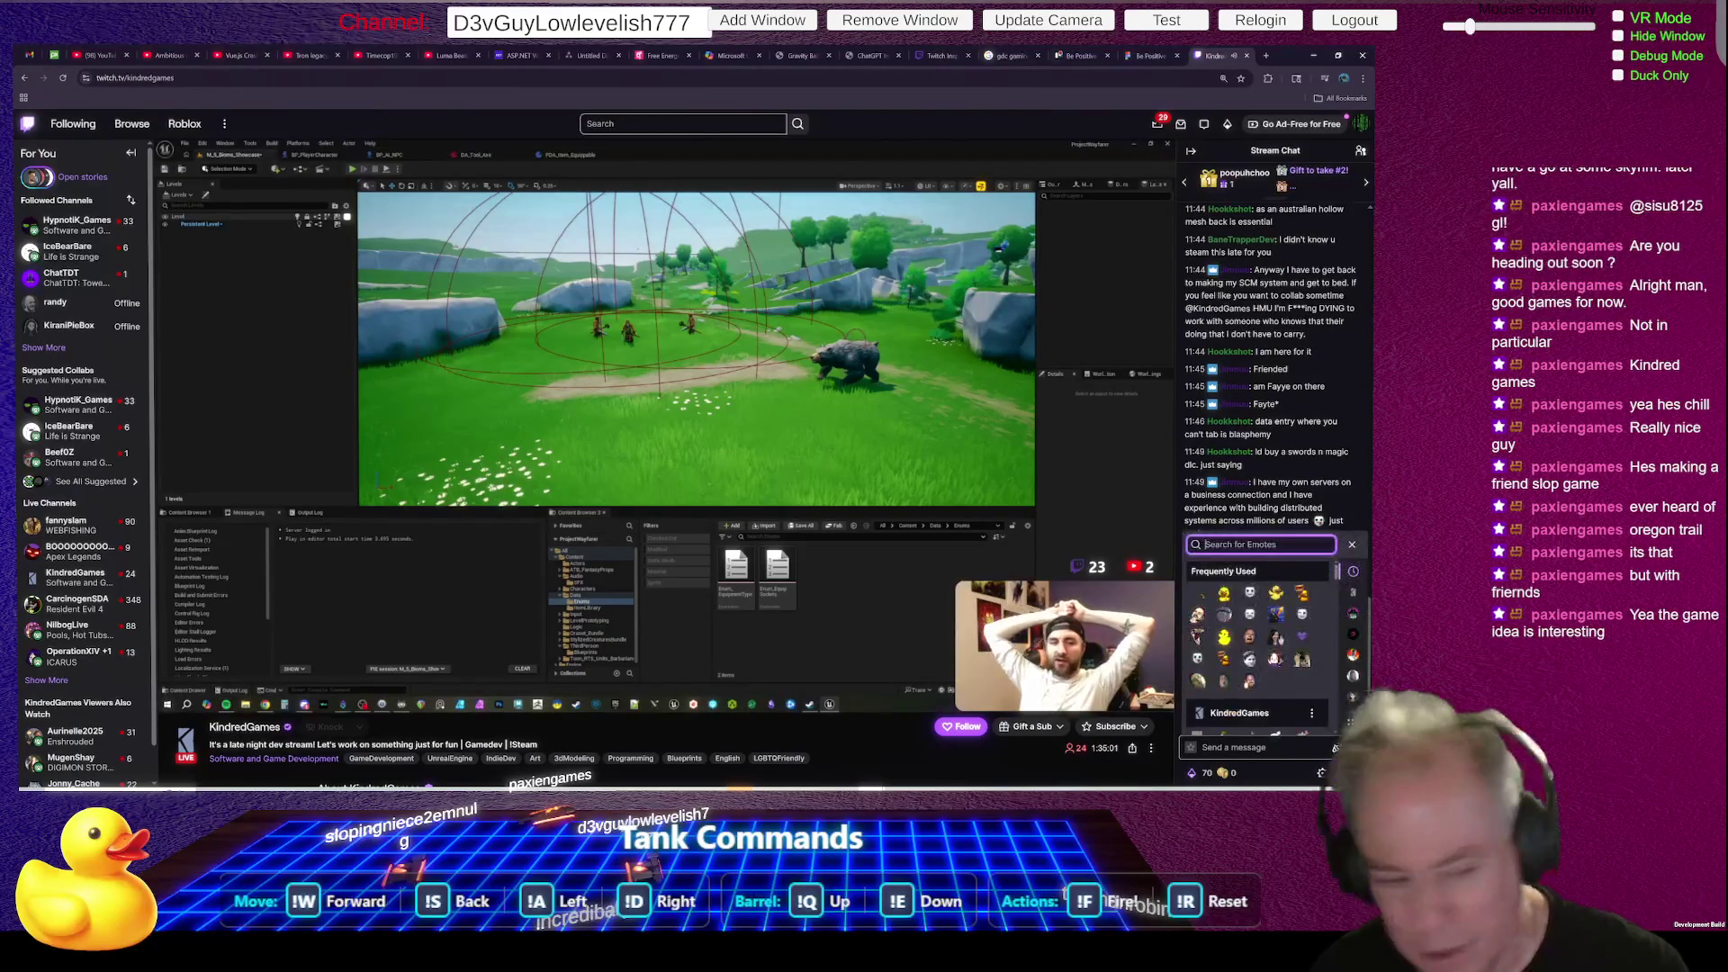
- Add duck emotes from Frequently Used to the KindredGames chat message and send it
{"action": "left_click", "coordinate": [1200, 595]}
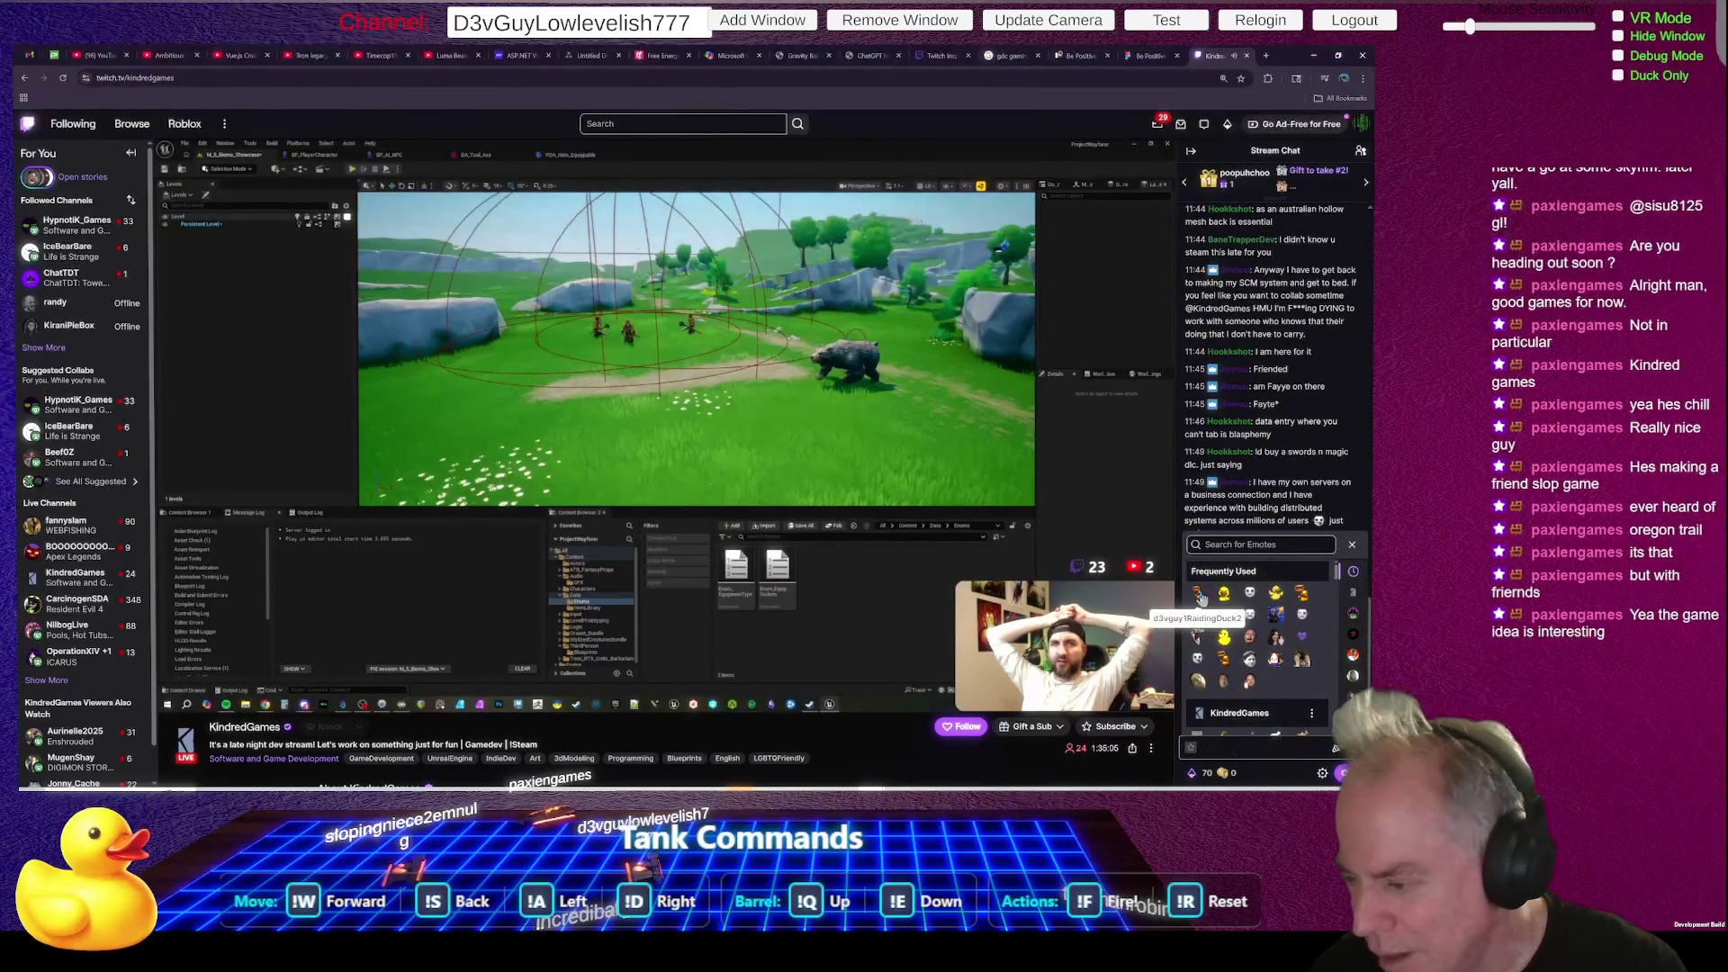
{"action": "left_click", "coordinate": [1201, 597]}
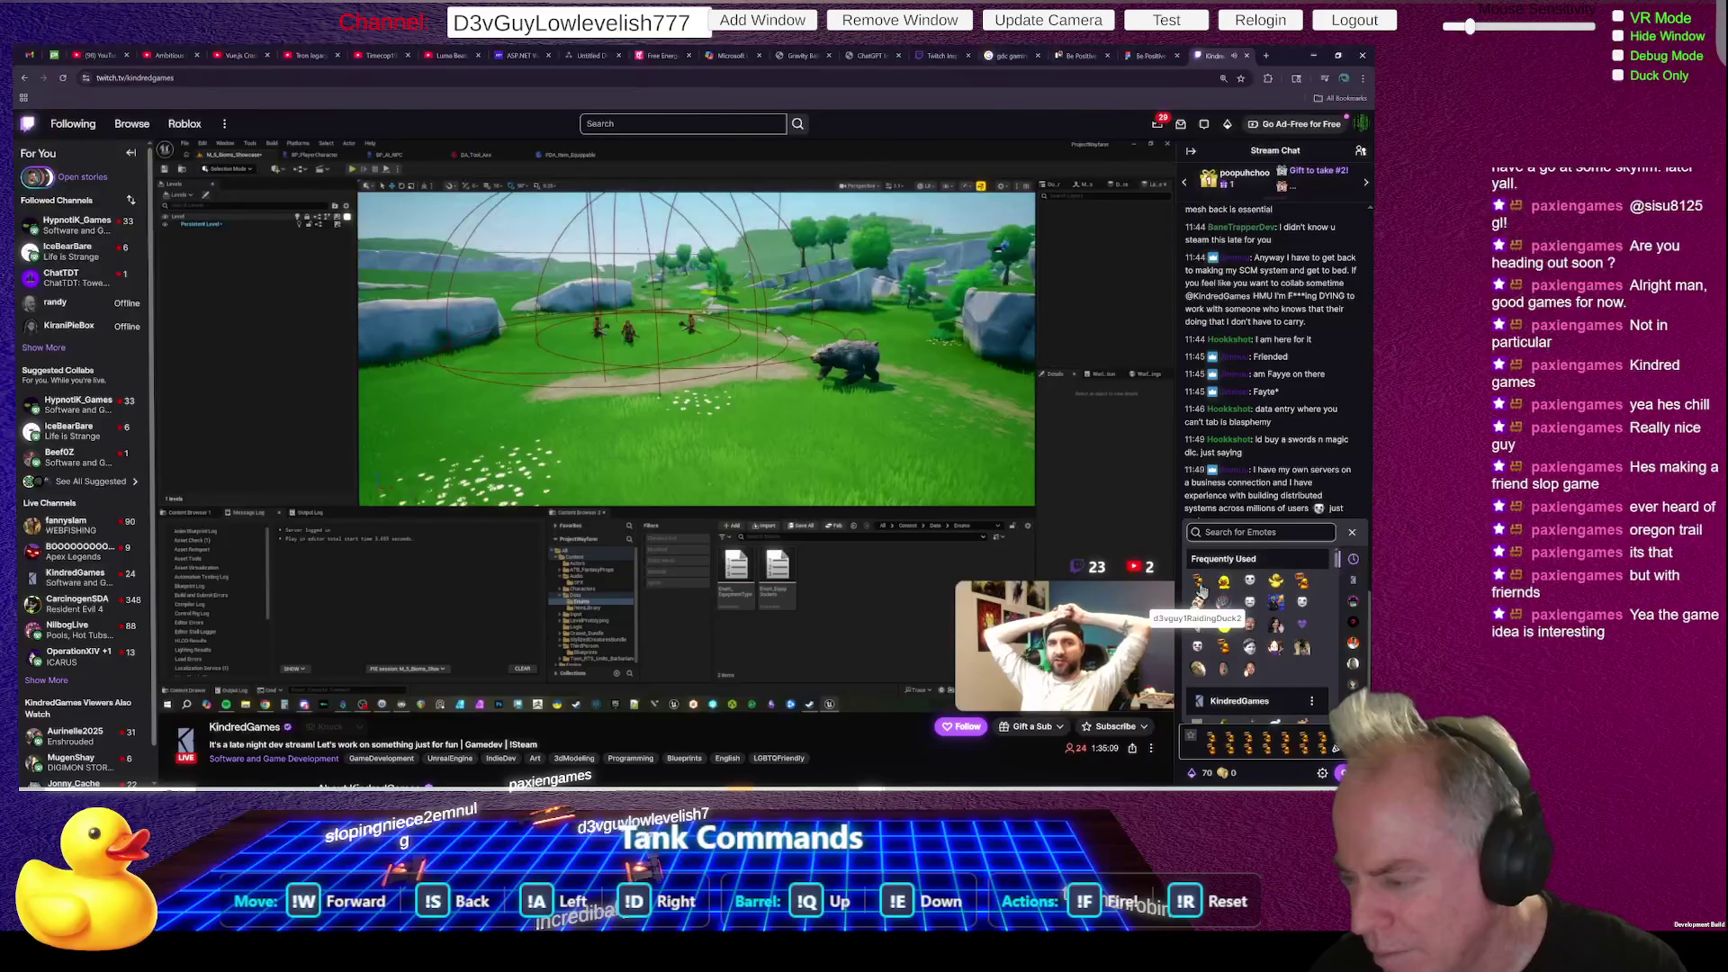
{"action": "key", "text": "Return"}
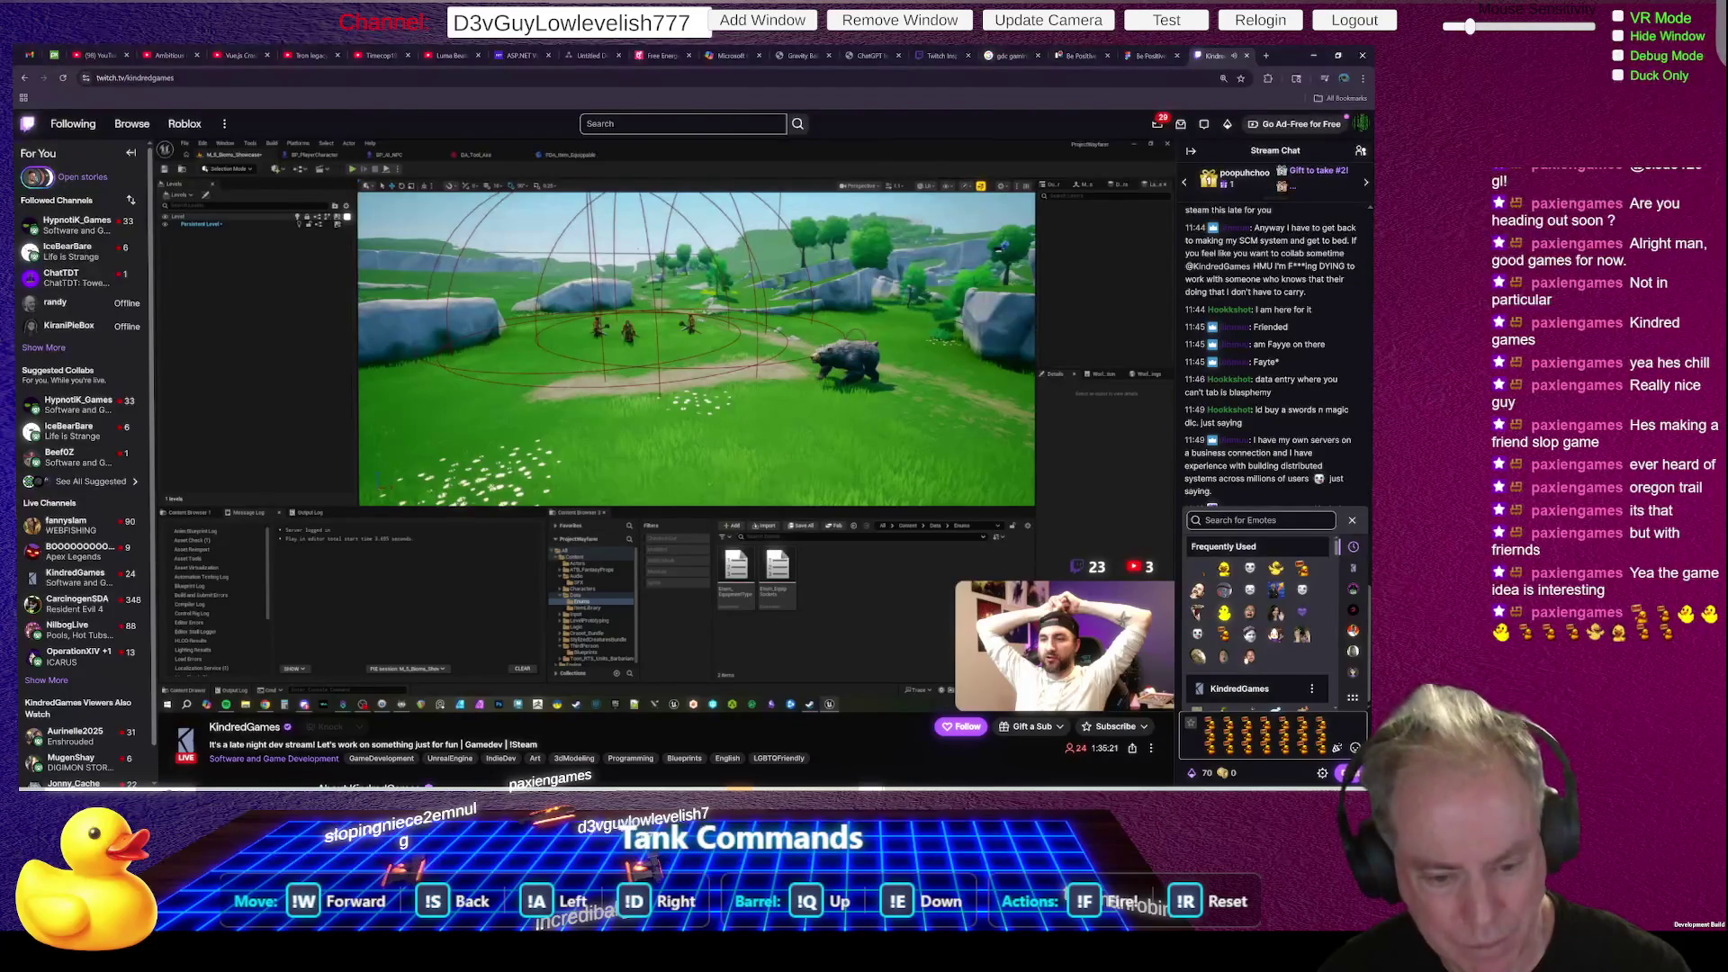
{"action": "key", "text": "Return"}
{"action": "mouse_move", "coordinate": [77, 404]}
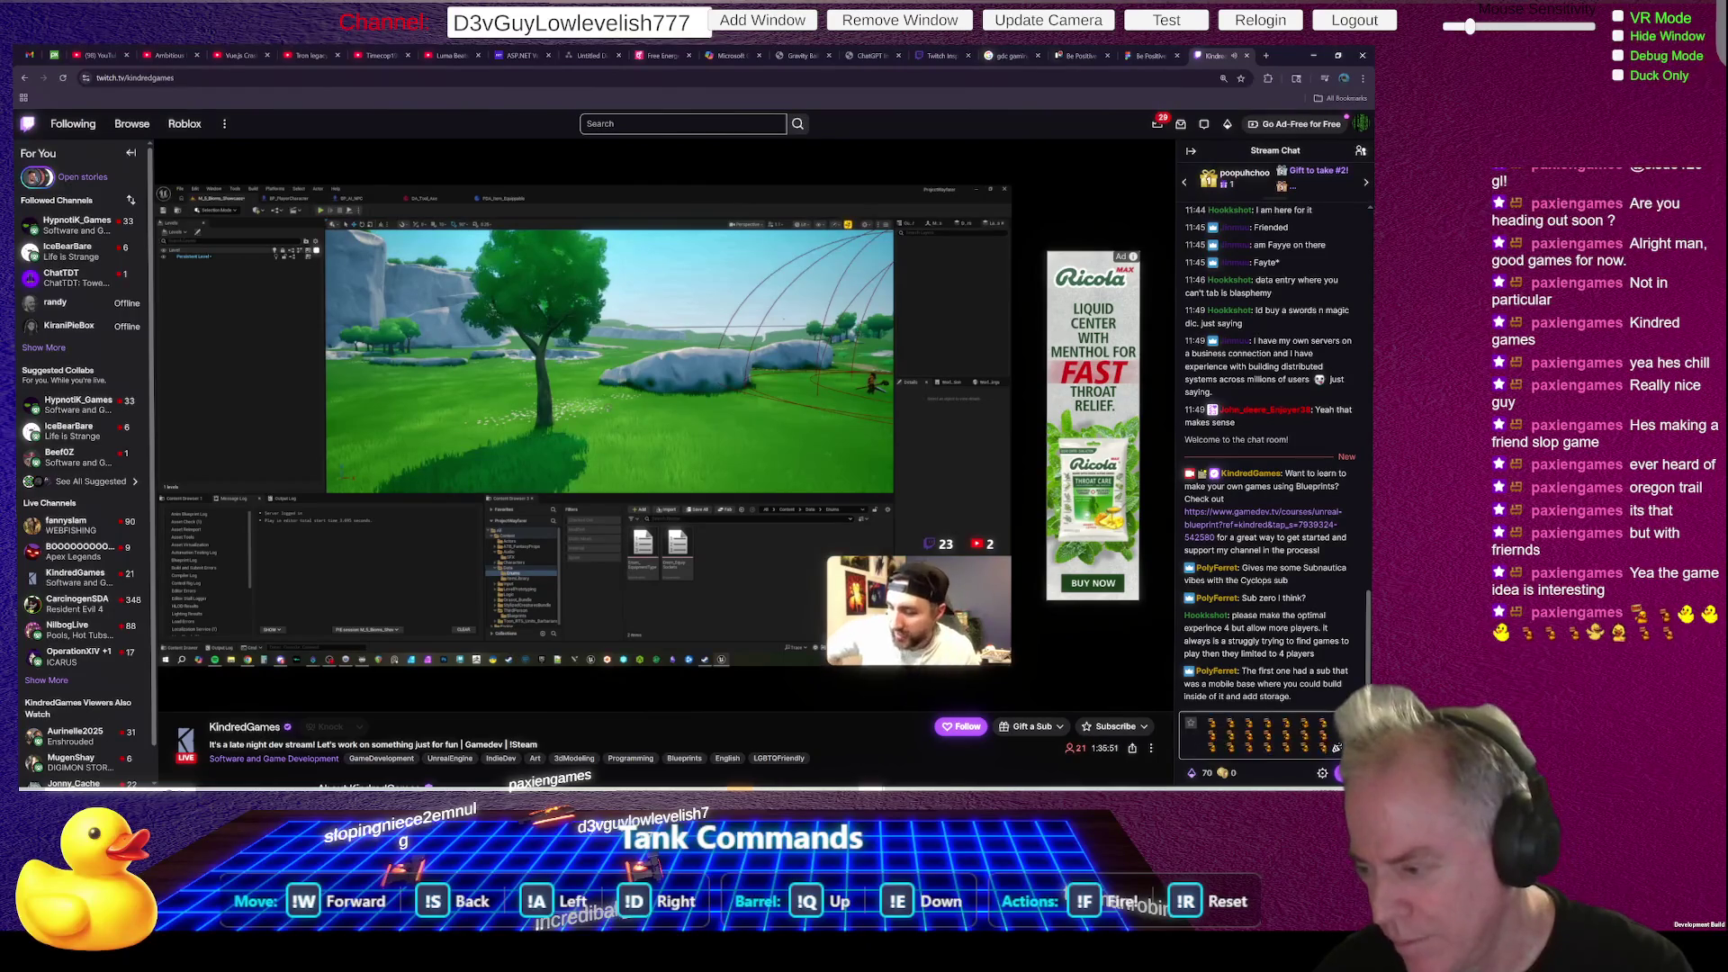
- Zoom out from the browser close-up to show the whole 3D room above the tank table
{"action": "key", "text": "Escape"}
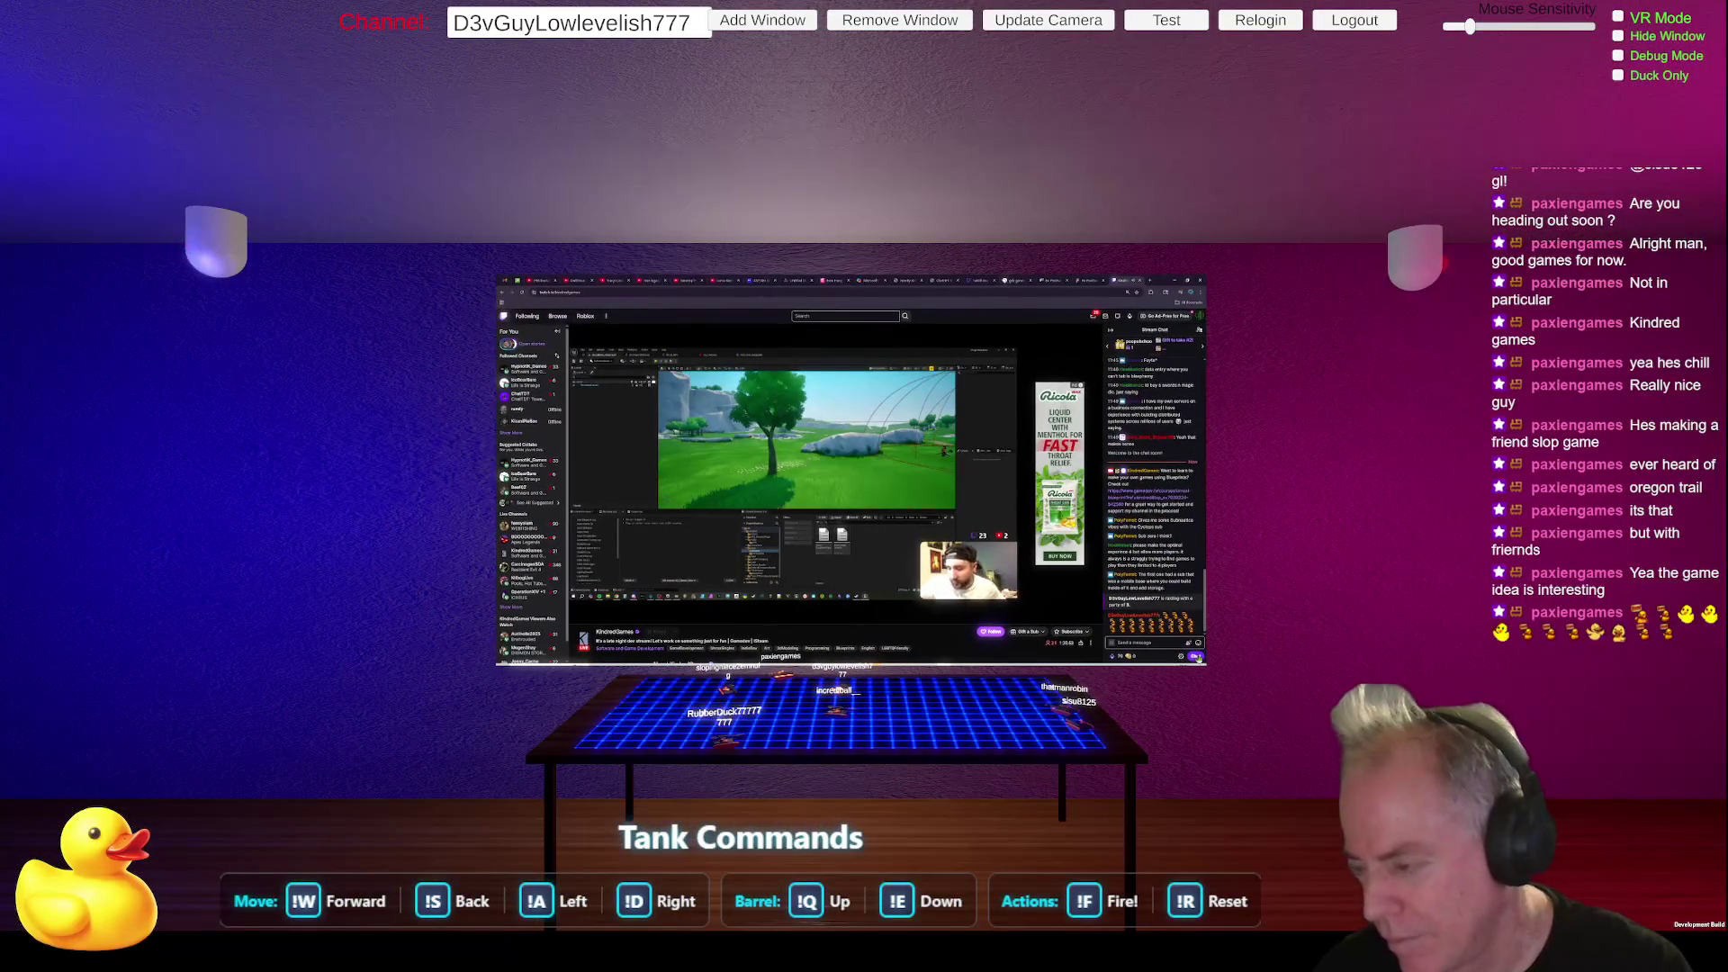